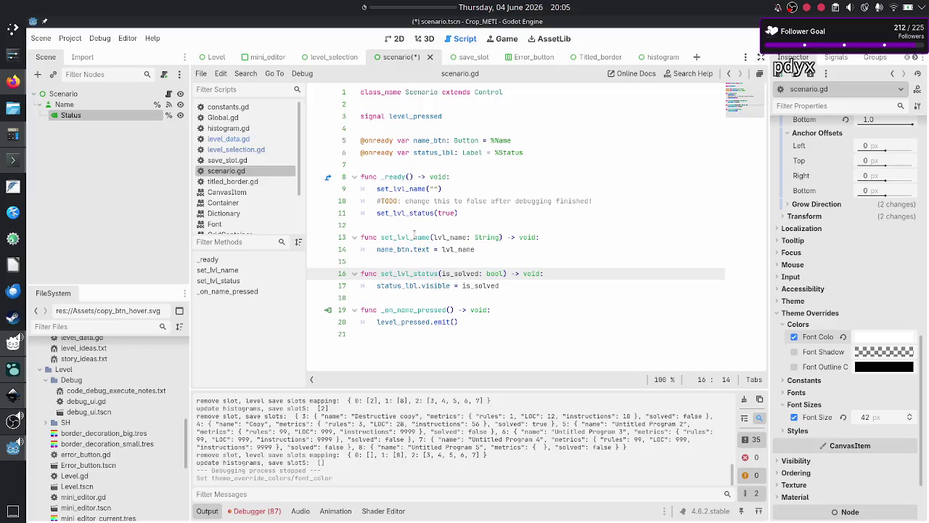
{"action": "key", "text": "Down"}
{"action": "key", "text": "Down"}
{"action": "key", "text": "Down"}
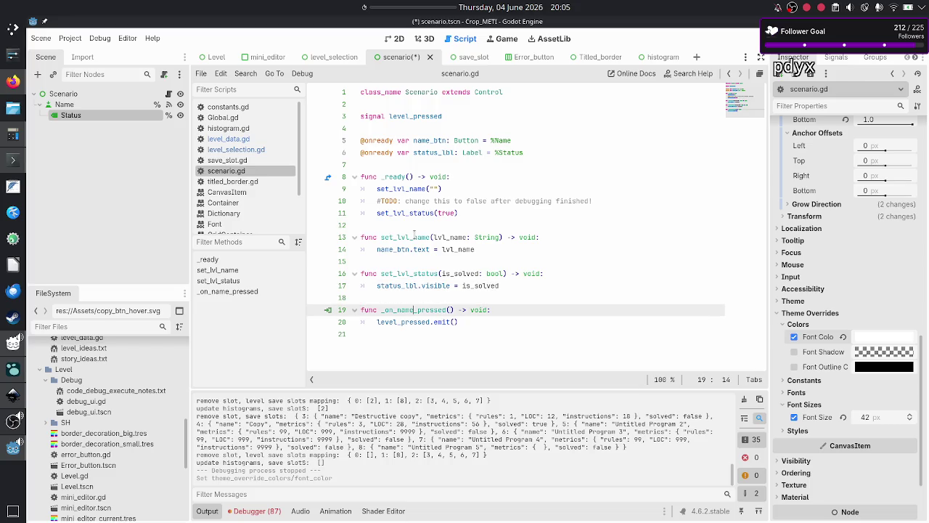
{"action": "key", "text": "shift+Left"}
{"action": "key", "text": "shift+Left"}
{"action": "key", "text": "shift+Left"}
{"action": "key", "text": "Down"}
{"action": "key", "text": "Up"}
{"action": "key", "text": "End"}
{"action": "key", "text": "Up"}
{"action": "key", "text": "Up"}
{"action": "key", "text": "Up"}
{"action": "key", "text": "Up"}
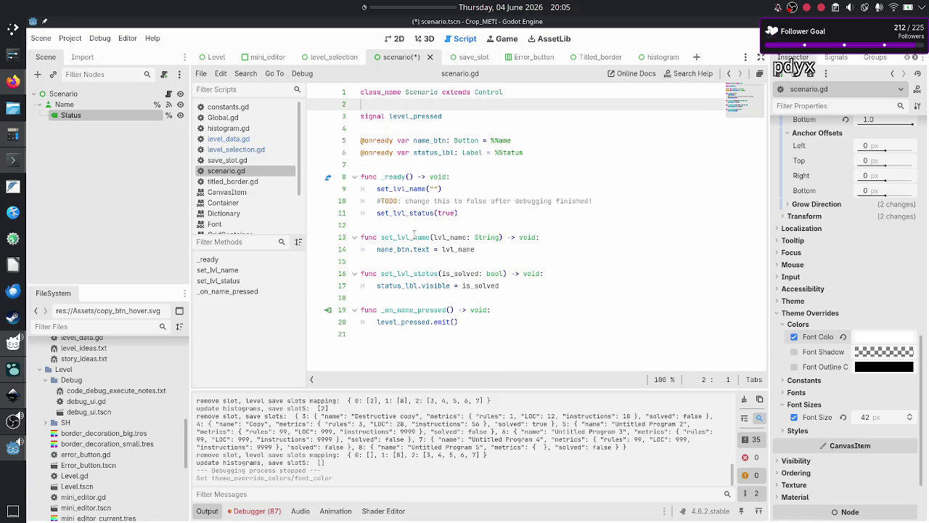
{"action": "key", "text": "Down"}
{"action": "key", "text": "Down"}
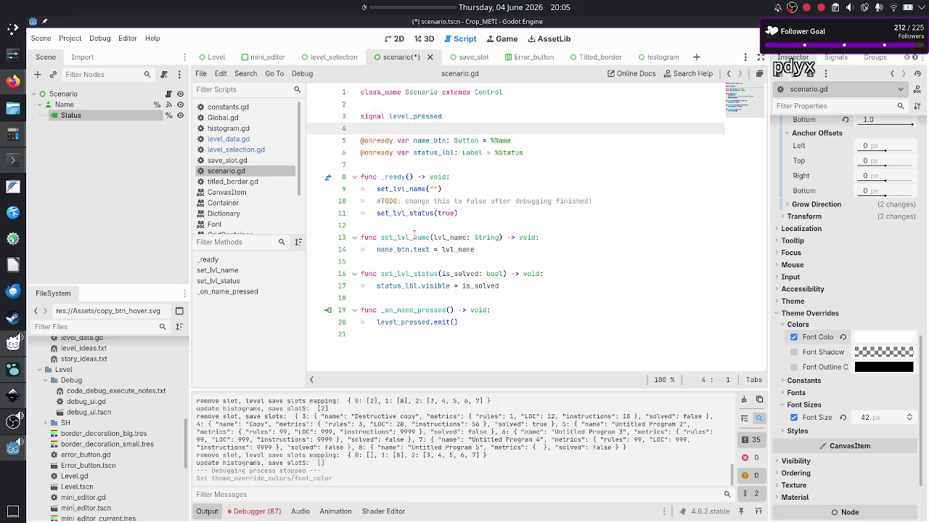
{"action": "key", "text": "Down"}
{"action": "key", "text": "Down"}
{"action": "key", "text": "Down"}
{"action": "key", "text": "Return"}
{"action": "key", "text": "Return"}
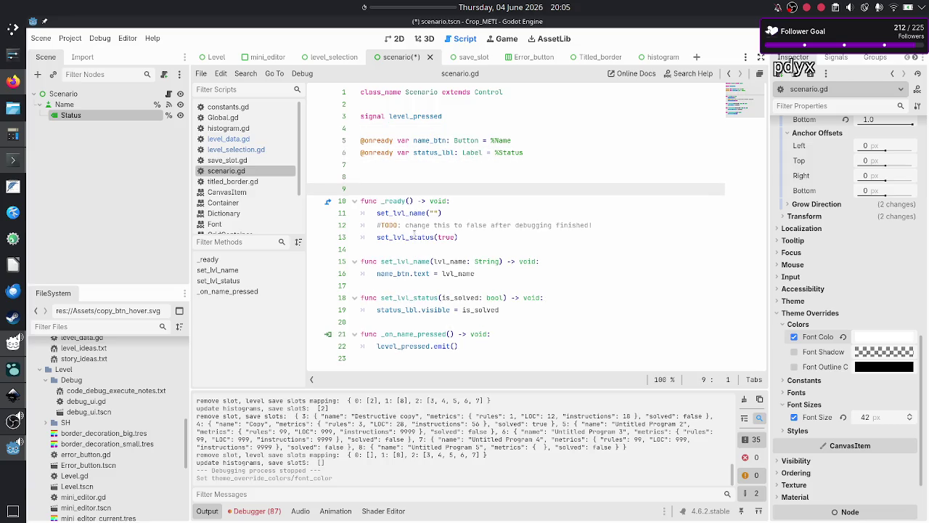
- Declare a first constant of type Color set to Color.WHITE on line 8
{"action": "key", "text": "Up"}
{"action": "type", "text": "const "}
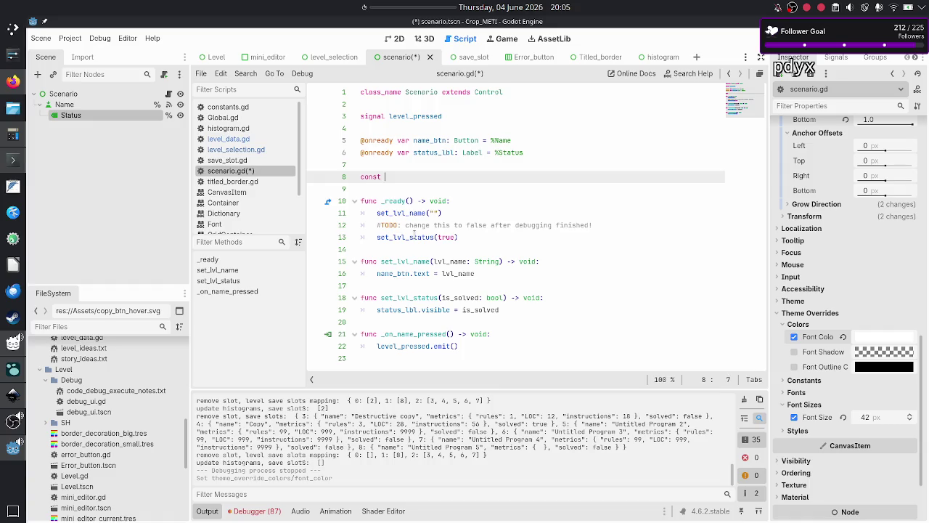
{"action": "type", "text": "status_"}
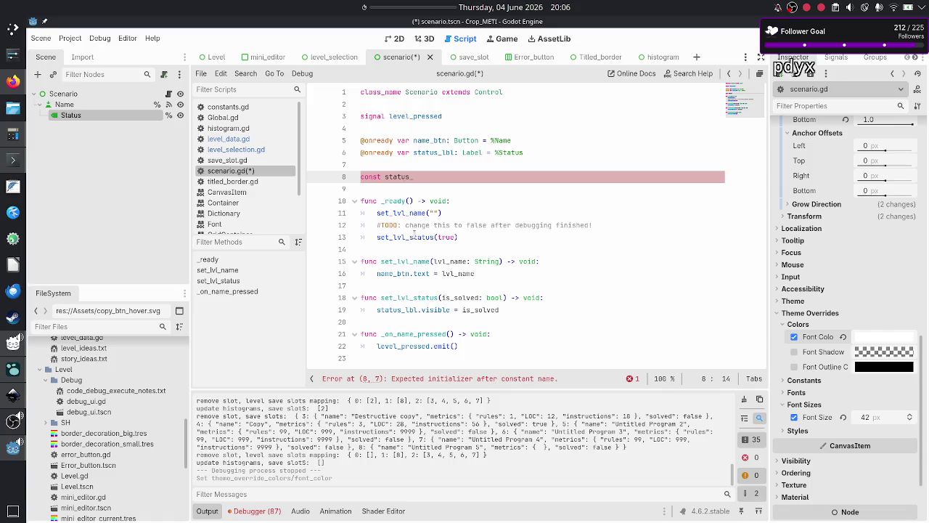
{"action": "key", "text": "BackSpace"}
{"action": "key", "text": "BackSpace"}
{"action": "key", "text": "BackSpace"}
{"action": "key", "text": "BackSpace"}
{"action": "key", "text": "BackSpace"}
{"action": "key", "text": "BackSpace"}
{"action": "type", "text": "olve"}
{"action": "type", "text": "d_color"}
{"action": "type", "text": ":"}
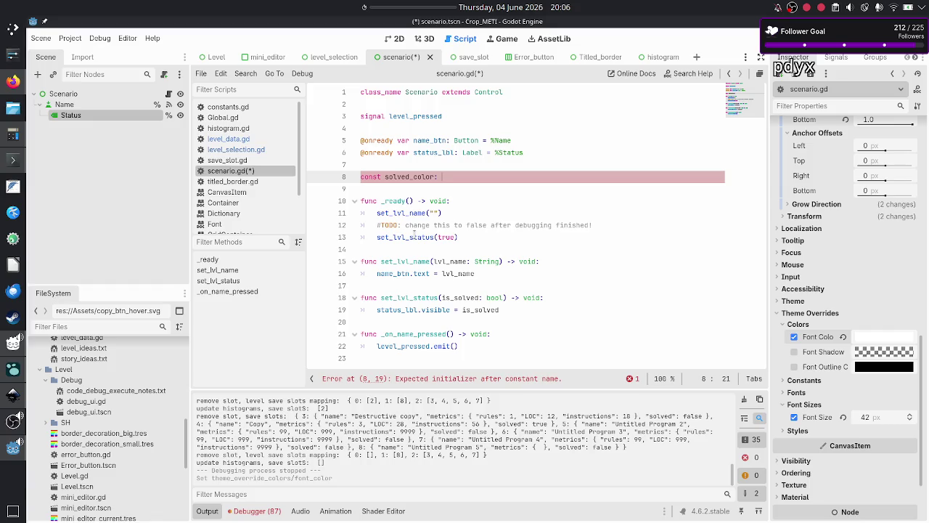
{"action": "key", "text": "BackSpace"}
{"action": "key", "text": "BackSpace"}
{"action": "key", "text": "BackSpace"}
{"action": "key", "text": "BackSpace"}
{"action": "key", "text": "BackSpace"}
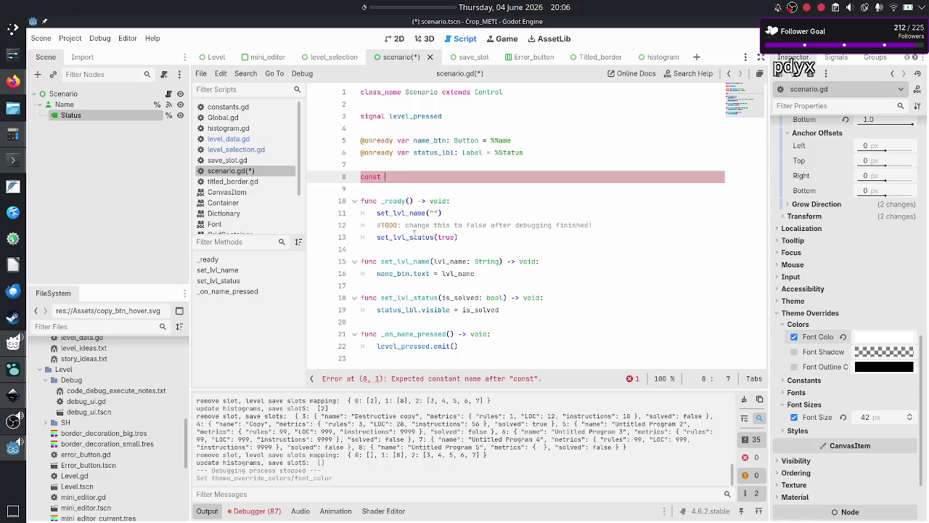
{"action": "type", "text": "unselected"}
{"action": "type", "text": "_statu"}
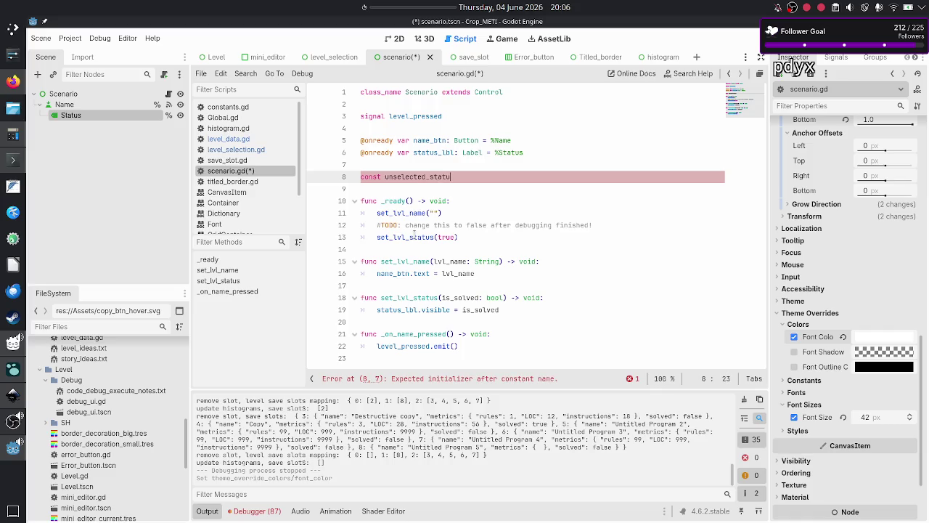
{"action": "type", "text": "s_"}
{"action": "type", "text": "color: Color = Color."}
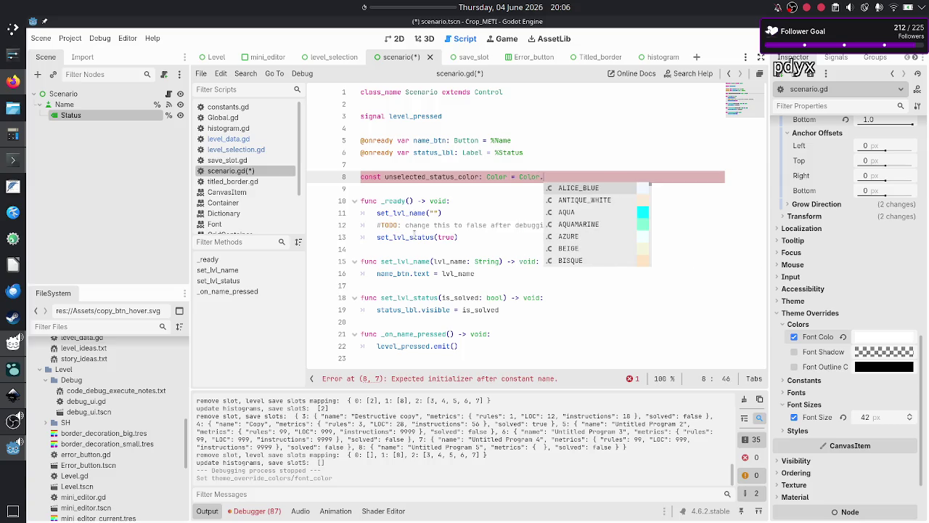
{"action": "type", "text": "wh"}
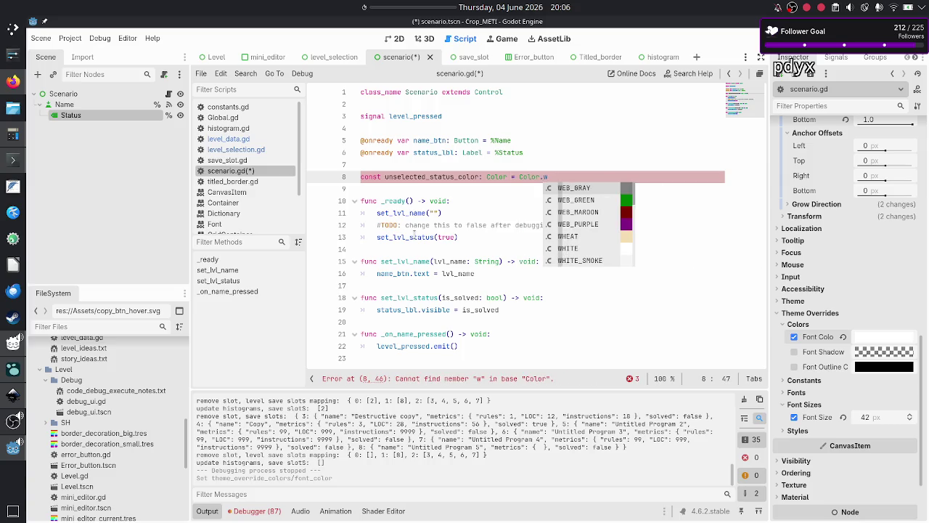
{"action": "key", "text": "Down"}
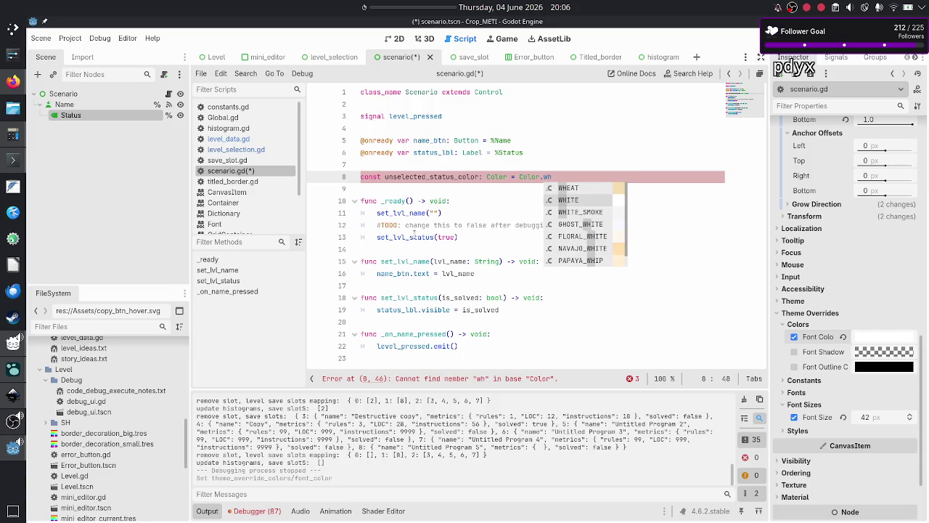
{"action": "type", "text": "i"}
{"action": "key", "text": "Return"}
{"action": "key", "text": "Return"}
- Start a second constant and rename the first one to status_color_unselected
{"action": "type", "text": "const"}
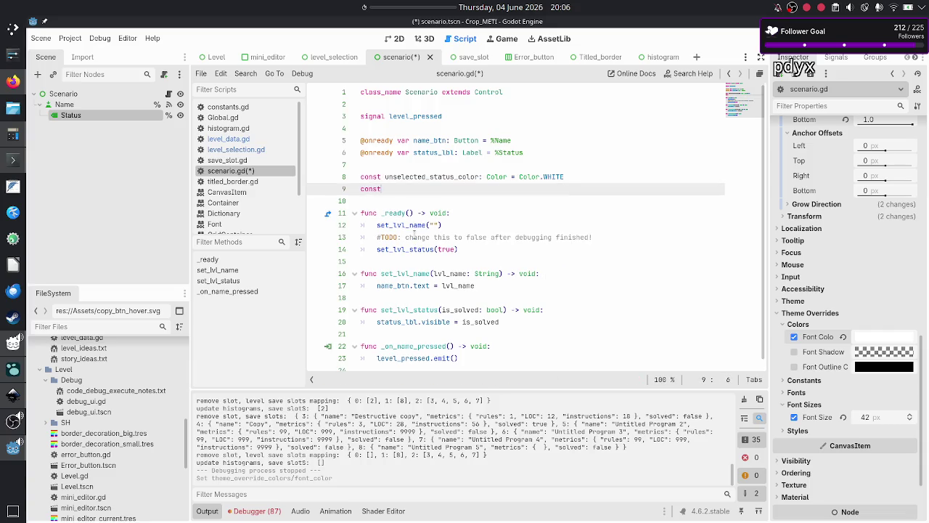
{"action": "type", "text": " selected_status_"}
{"action": "type", "text": "color"}
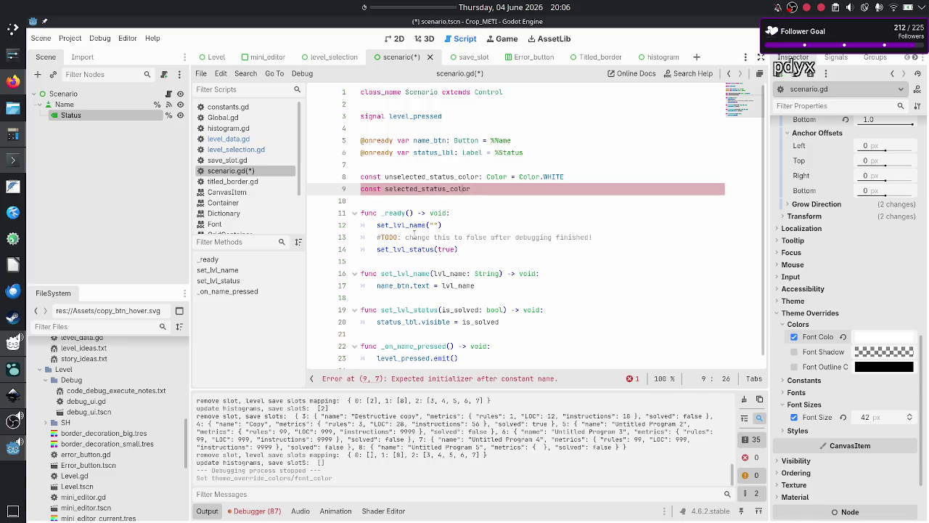
{"action": "key", "text": "Up"}
{"action": "key", "text": "BackSpace"}
{"action": "key", "text": "BackSpace"}
{"action": "key", "text": "BackSpace"}
{"action": "key", "text": "BackSpace"}
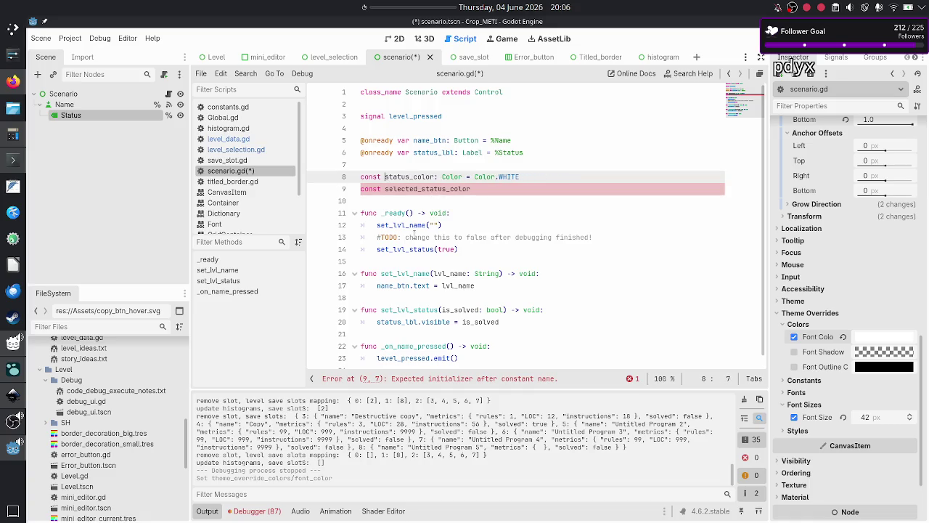
{"action": "key", "text": "Down"}
{"action": "key", "text": "Right"}
{"action": "key", "text": "Right"}
{"action": "key", "text": "BackSpace"}
{"action": "key", "text": "BackSpace"}
{"action": "key", "text": "BackSpace"}
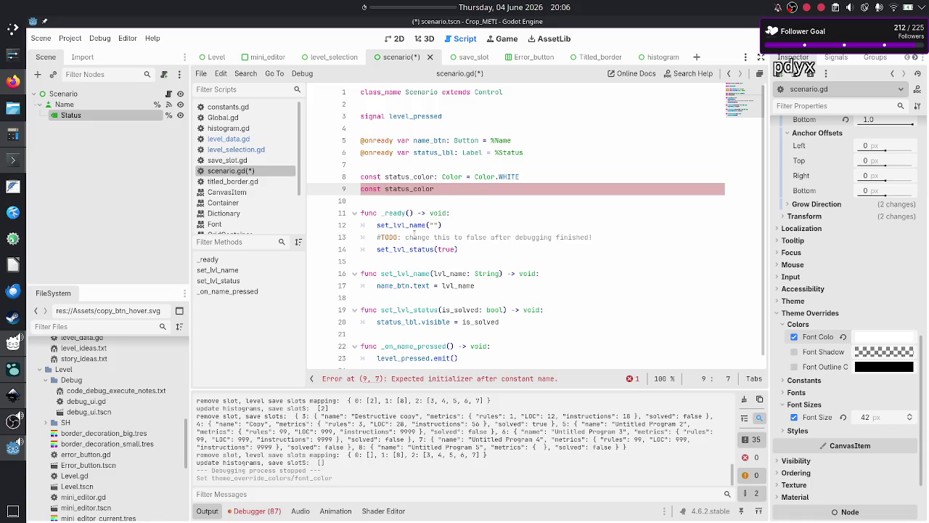
{"action": "key", "text": "Up"}
{"action": "key", "text": "Right"}
{"action": "type", "text": "_"}
{"action": "type", "text": "unselected"}
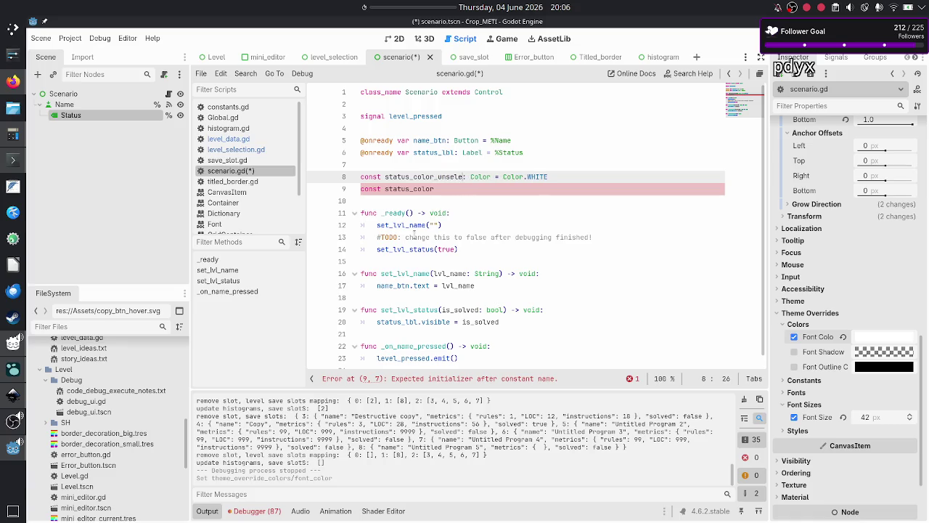
- Complete the second constant as status_color_selected: Color = Color.BLACK
{"action": "key", "text": "Down"}
{"action": "type", "text": "_se"}
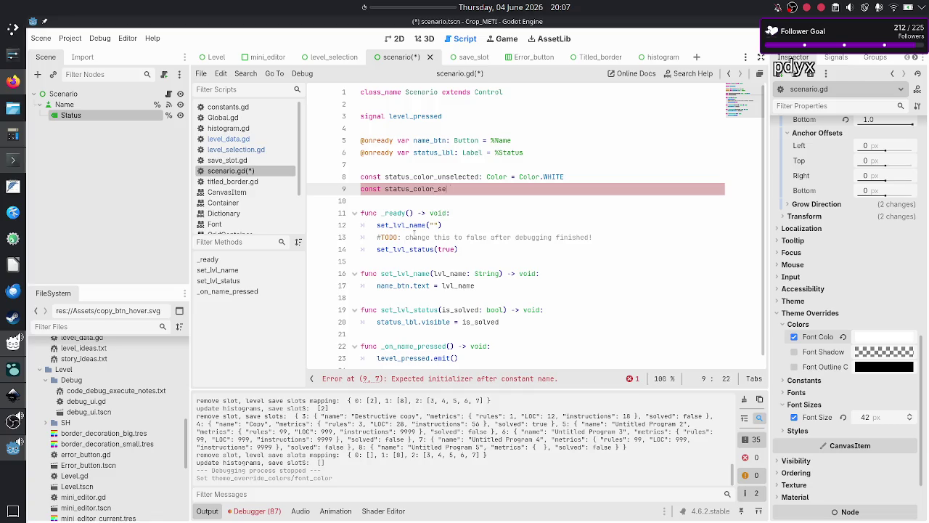
{"action": "type", "text": "lected: Color"}
{"action": "type", "text": " = Color"}
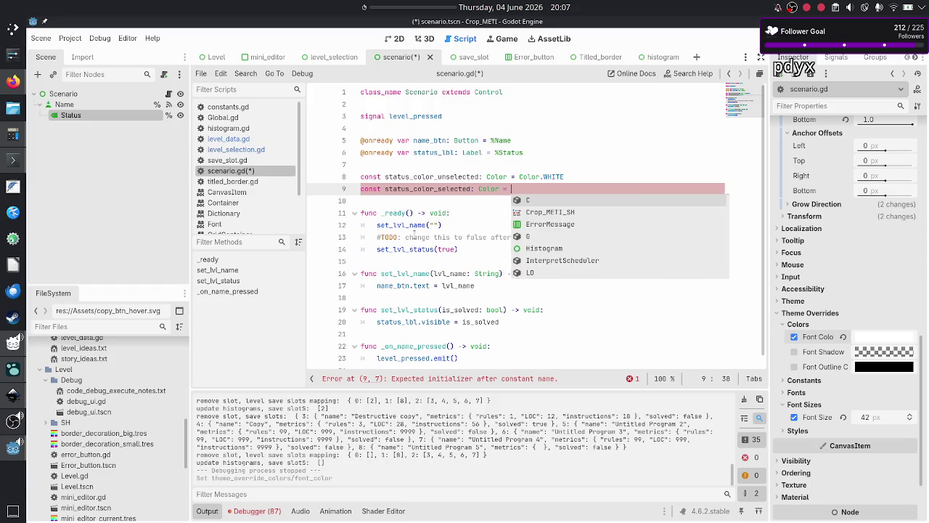
{"action": "type", "text": "."}
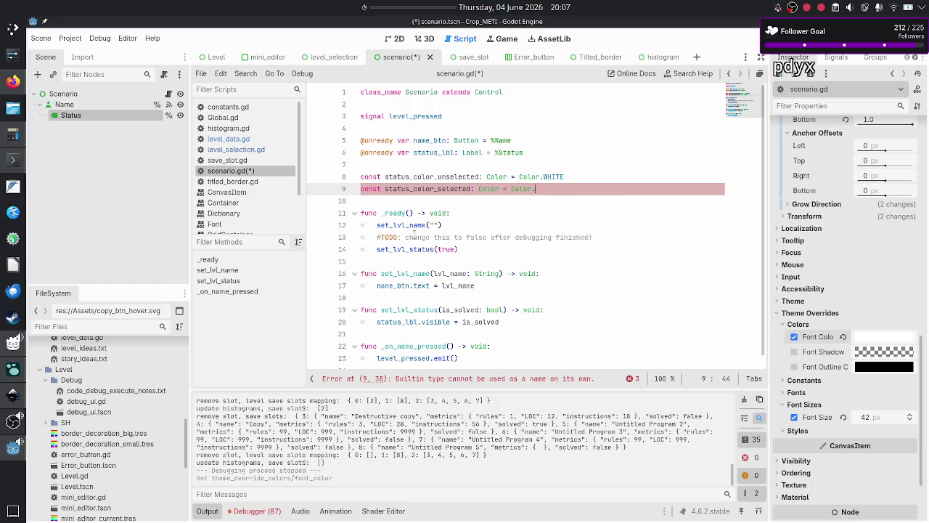
{"action": "type", "text": "bl"}
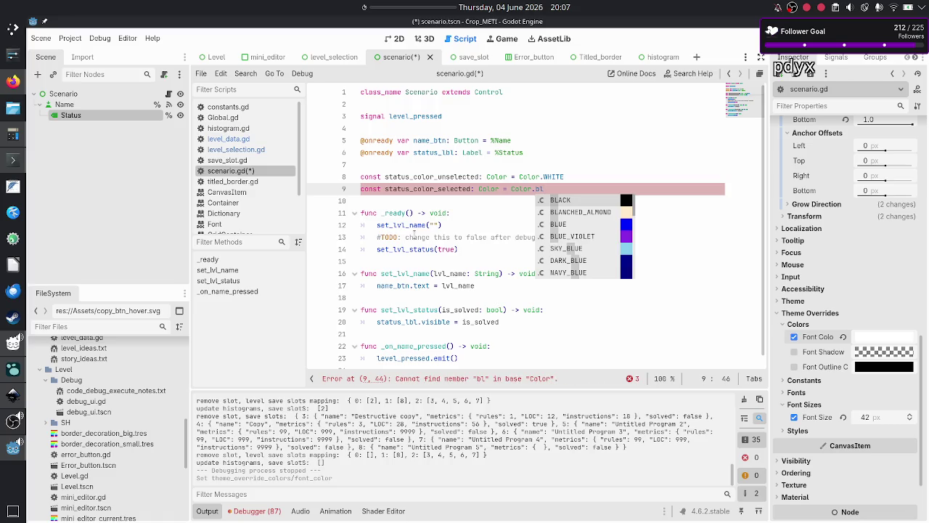
{"action": "key", "text": "Return"}
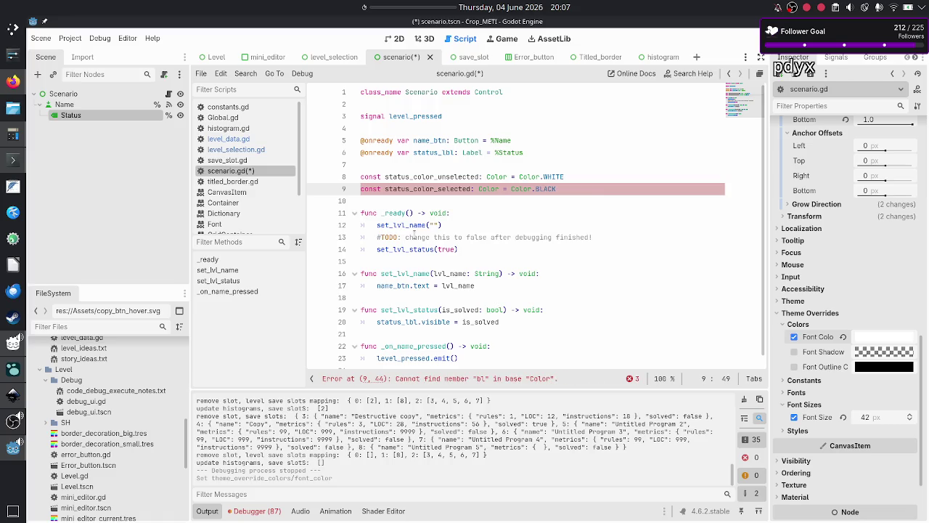
{"action": "key", "text": "Down"}
{"action": "key", "text": "Down"}
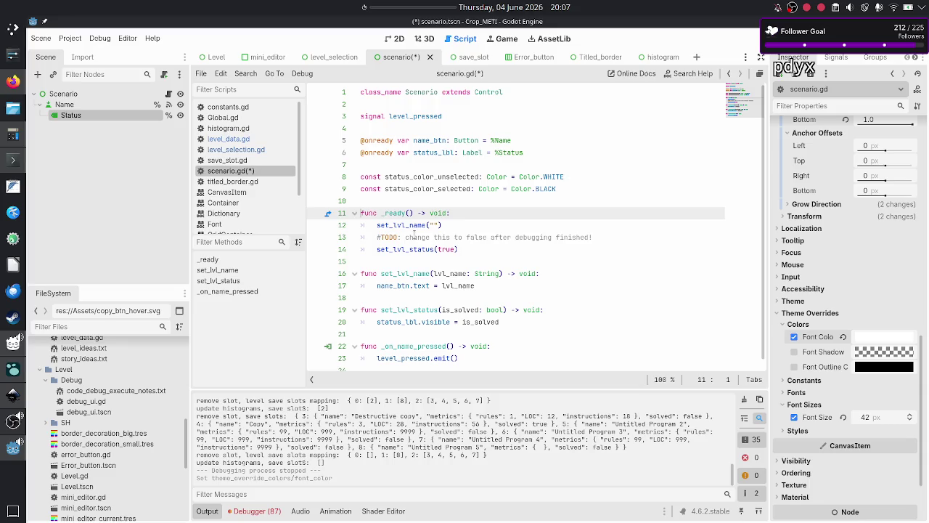
{"action": "key", "text": "Down"}
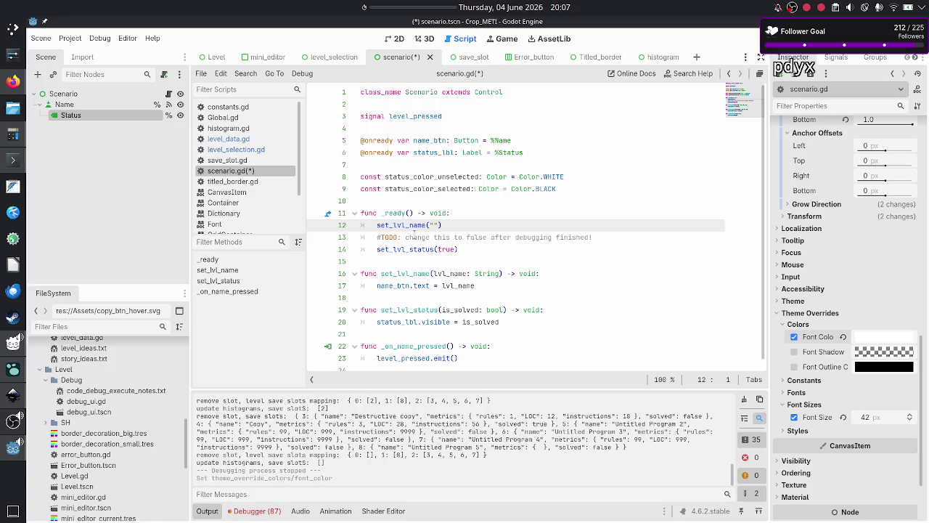
{"action": "key", "text": "Down"}
{"action": "key", "text": "Down"}
{"action": "key", "text": "Down"}
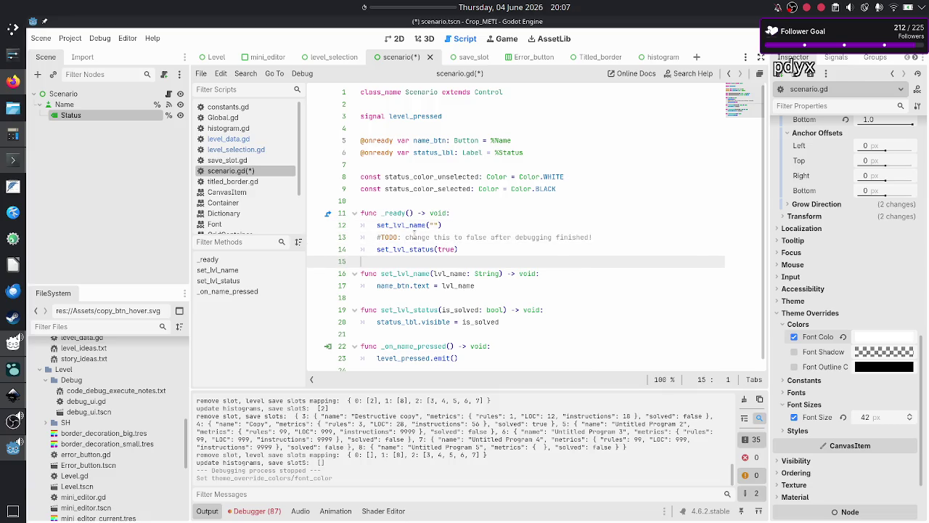
{"action": "key", "text": "Down"}
{"action": "key", "text": "Down"}
{"action": "key", "text": "Down"}
{"action": "key", "text": "Up"}
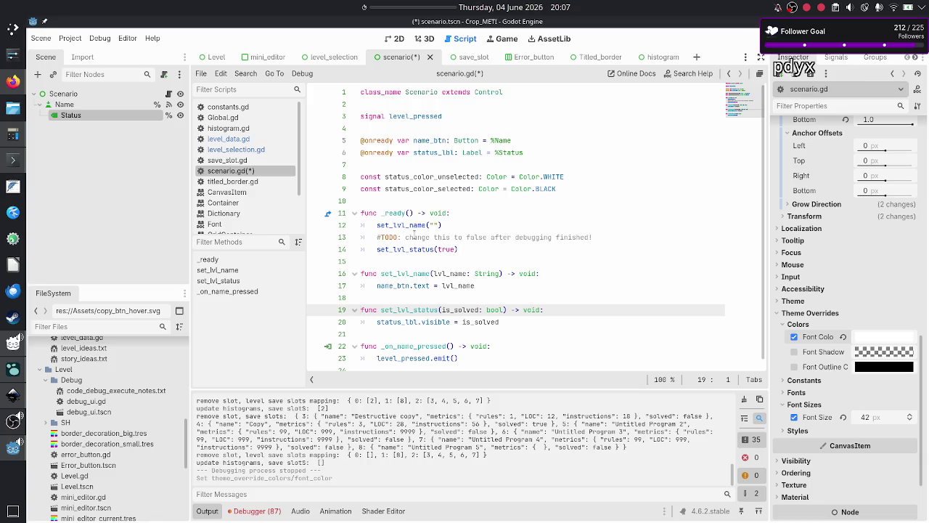
{"action": "key", "text": "Down"}
{"action": "key", "text": "Down"}
{"action": "key", "text": "Down"}
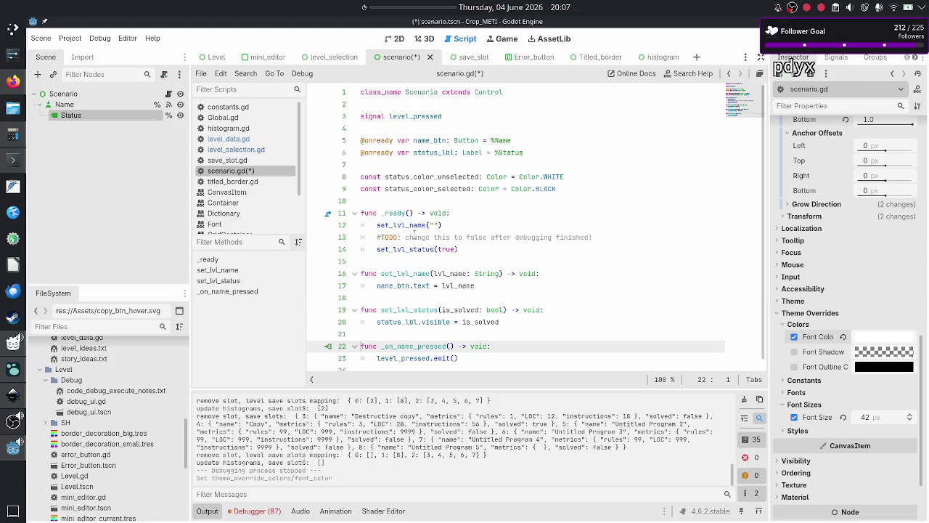
{"action": "key", "text": "shift+Down"}
{"action": "key", "text": "shift+Down"}
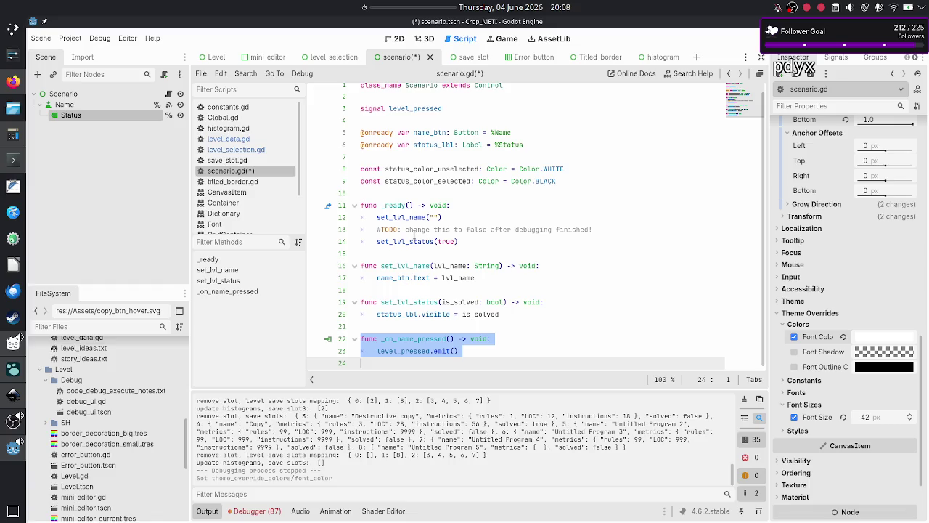
- Inspect the level_pressed signal and the colour constants in scenario.gd
{"action": "left_click", "coordinate": [428, 352]}
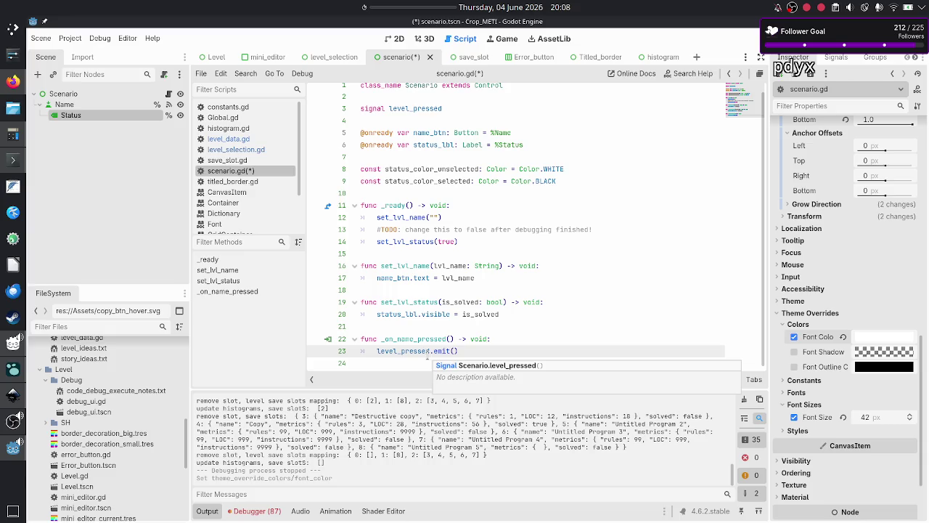
{"action": "key", "text": "Escape"}
{"action": "key", "text": "Up"}
{"action": "key", "text": "Up"}
{"action": "key", "text": "Up"}
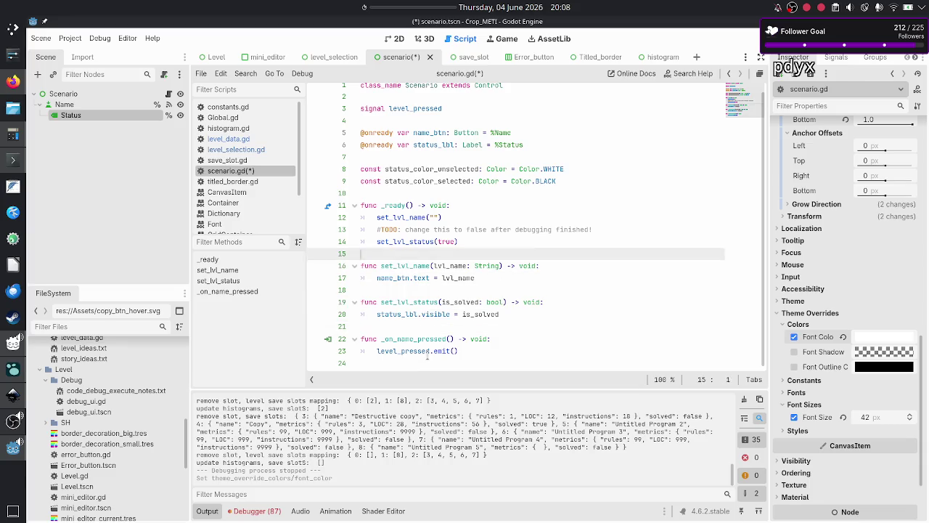
{"action": "key", "text": "Up"}
{"action": "key", "text": "Up"}
{"action": "key", "text": "Up"}
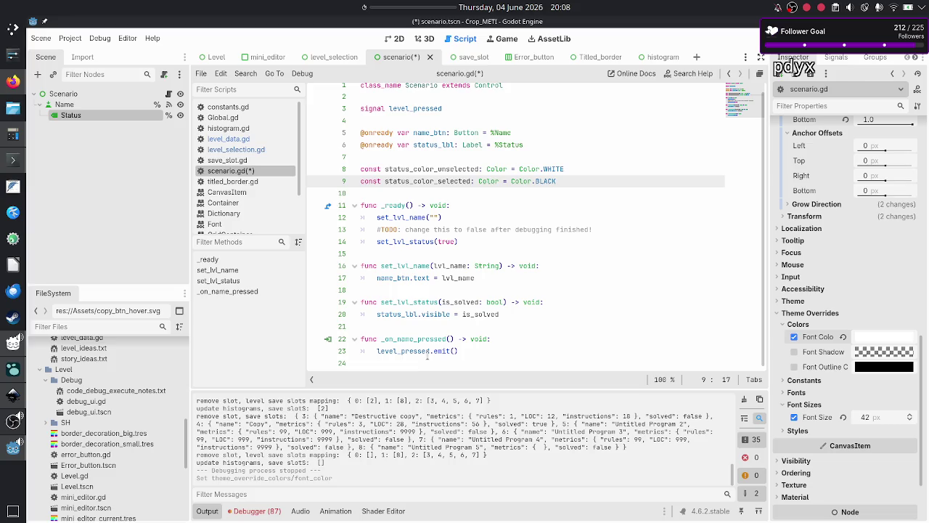
{"action": "key", "text": "Down"}
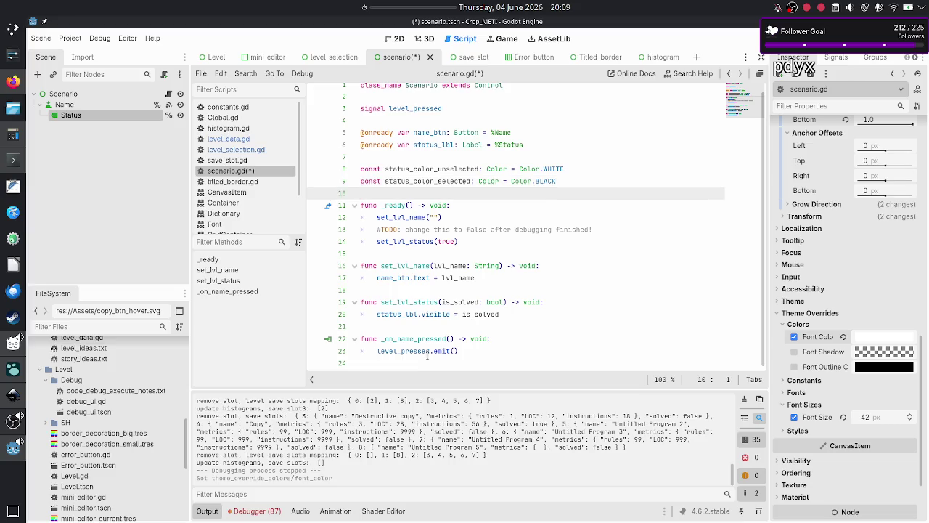
- Add a 'func _por' stub at the end of scenario.gd, discard it, and save the script
{"action": "key", "text": "Down"}
{"action": "key", "text": "Down"}
{"action": "key", "text": "Down"}
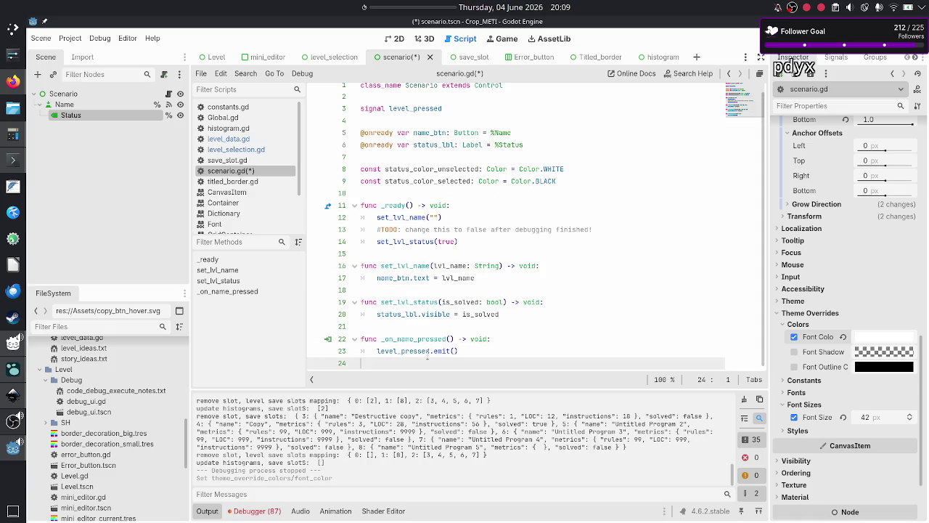
{"action": "key", "text": "Return"}
{"action": "type", "text": "func _por"}
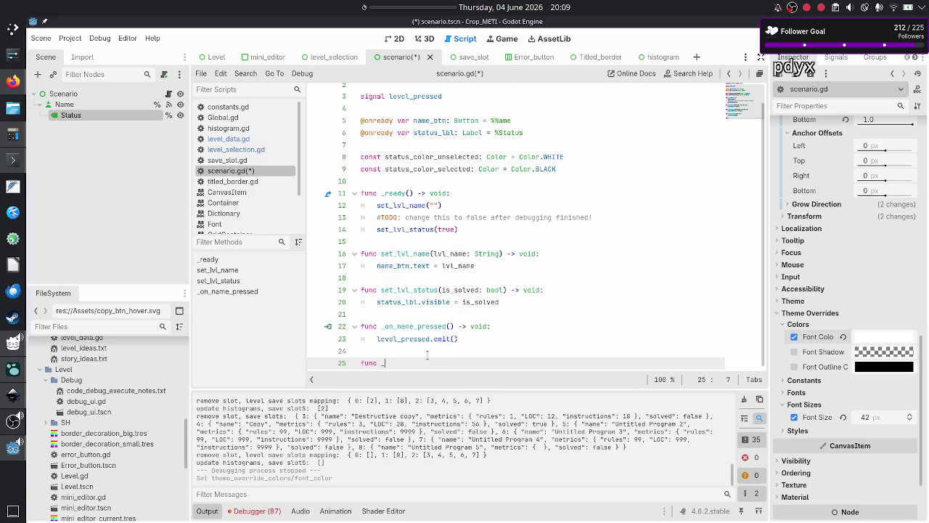
{"action": "key", "text": "BackSpace"}
{"action": "key", "text": "BackSpace"}
{"action": "key", "text": "BackSpace"}
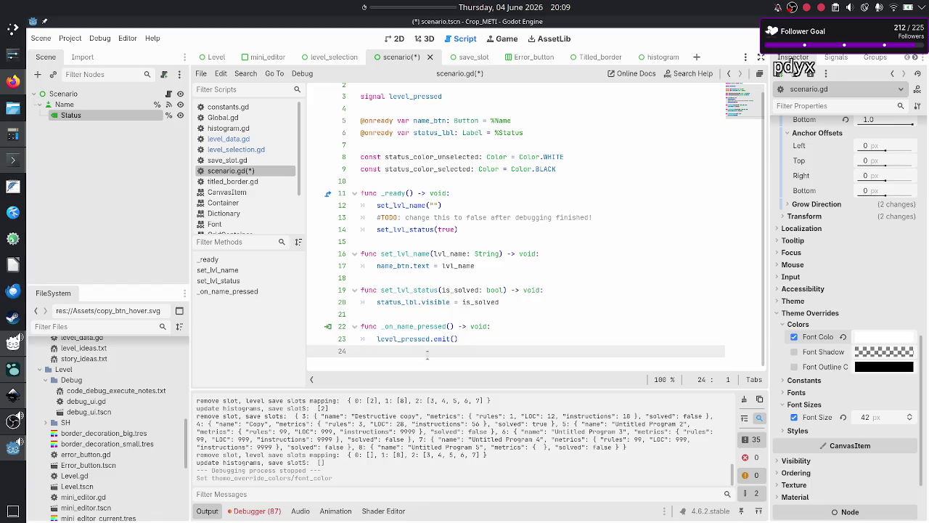
{"action": "key", "text": "ctrl+s"}
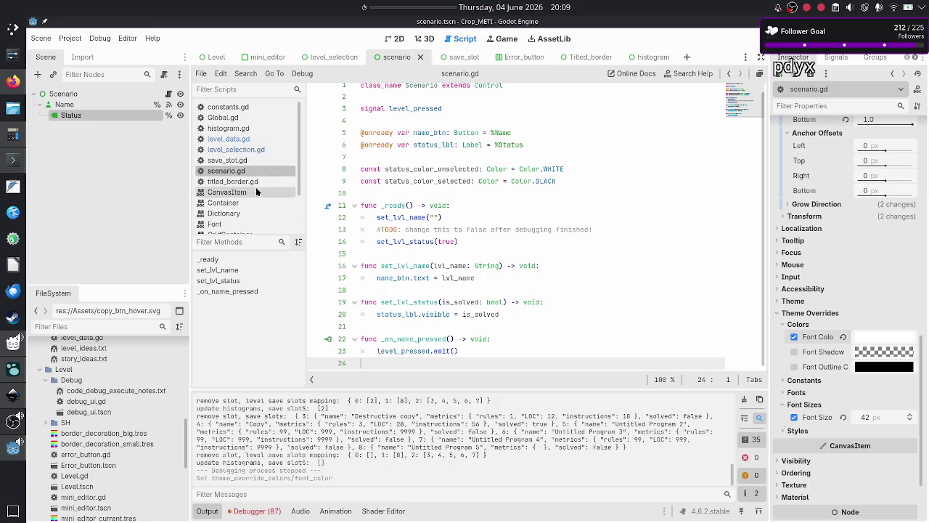
- Open level_selection.gd and search 'level_pressed' to find where show_level_data is connected
{"action": "left_click", "coordinate": [250, 150]}
{"action": "left_click", "coordinate": [431, 225]}
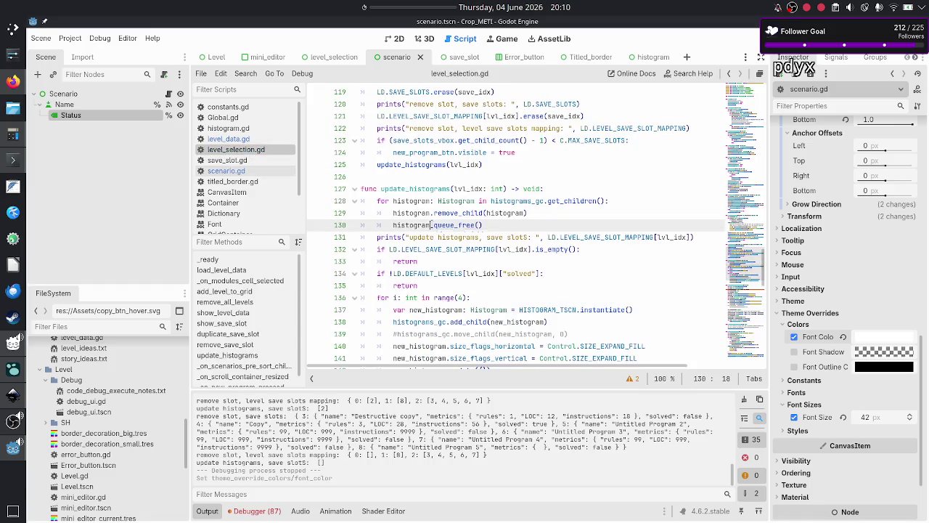
{"action": "key", "text": "ctrl+f"}
{"action": "type", "text": "level"}
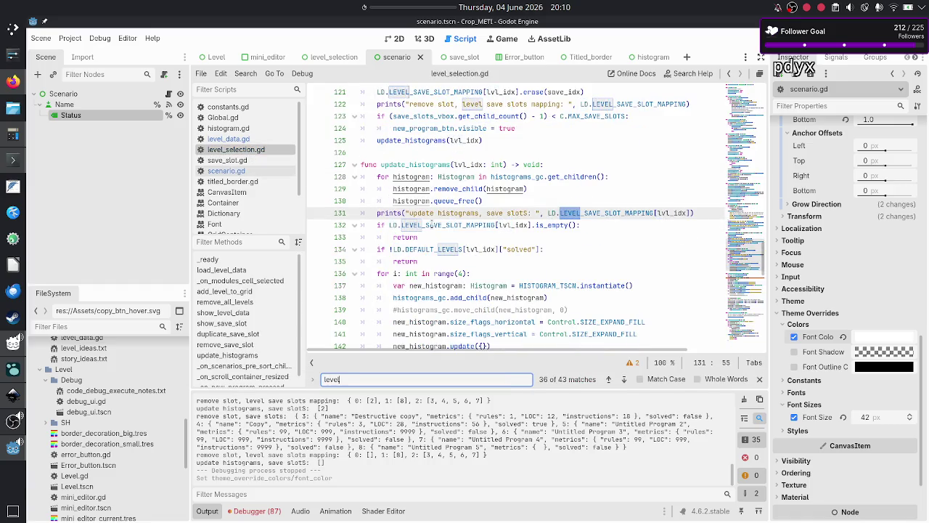
{"action": "type", "text": "_pressed"}
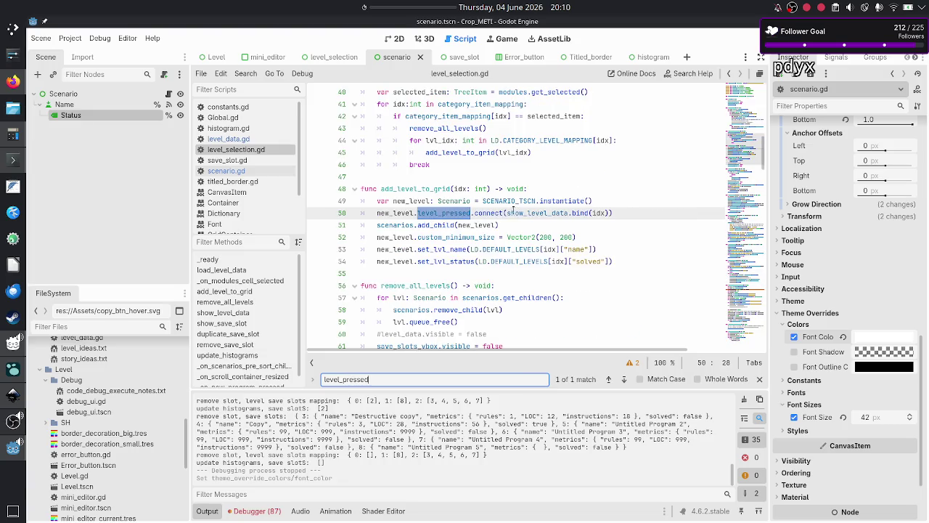
{"action": "double_click", "coordinate": [538, 211]}
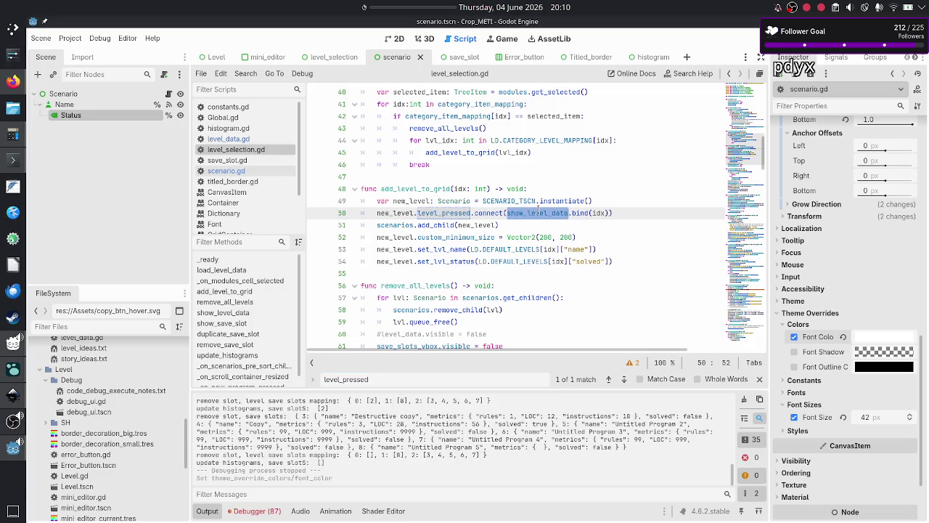
- Scroll through show_level_data, examining the save_slot_idxs variable around line 64
{"action": "scroll", "coordinate": [392, 210], "scroll_direction": "down", "scroll_amount": 3}
{"action": "scroll", "coordinate": [392, 210], "scroll_direction": "down", "scroll_amount": 3}
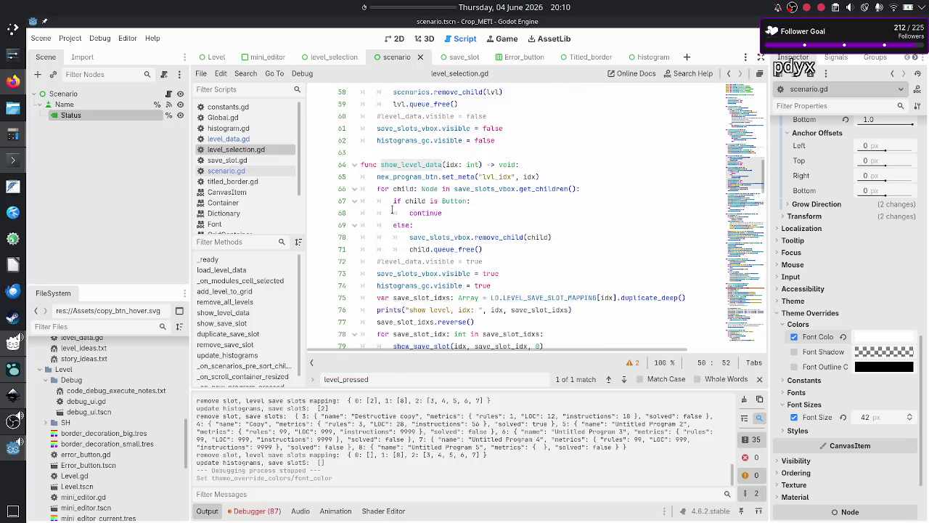
{"action": "scroll", "coordinate": [430, 221], "scroll_direction": "down", "scroll_amount": 2}
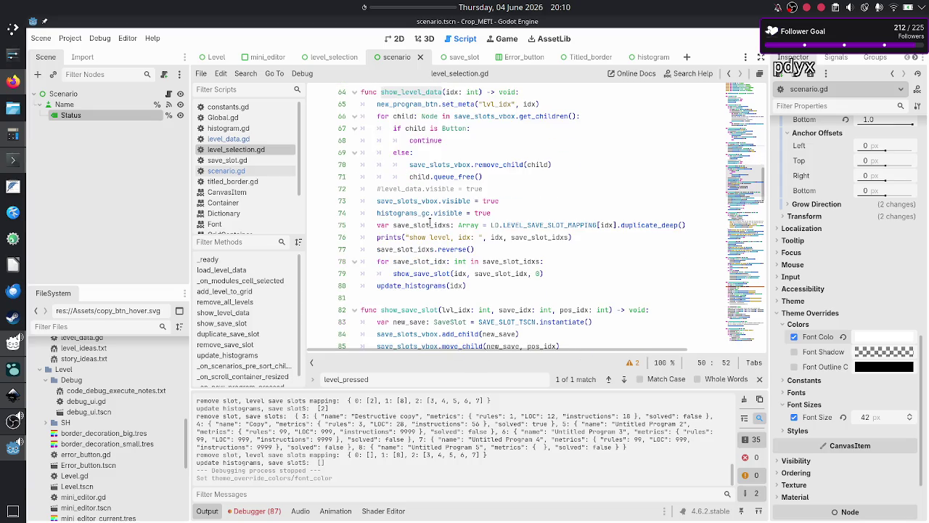
{"action": "scroll", "coordinate": [430, 222], "scroll_direction": "up", "scroll_amount": 1}
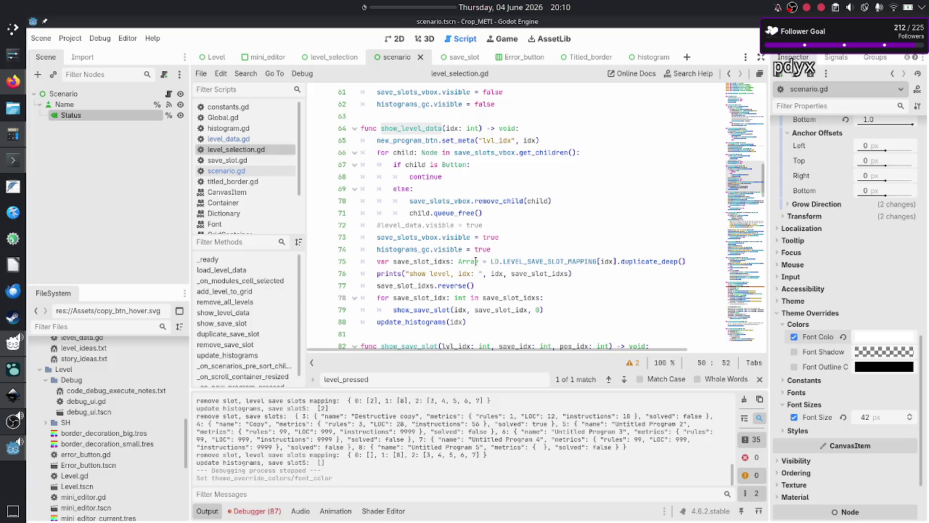
{"action": "mouse_move", "coordinate": [476, 262]}
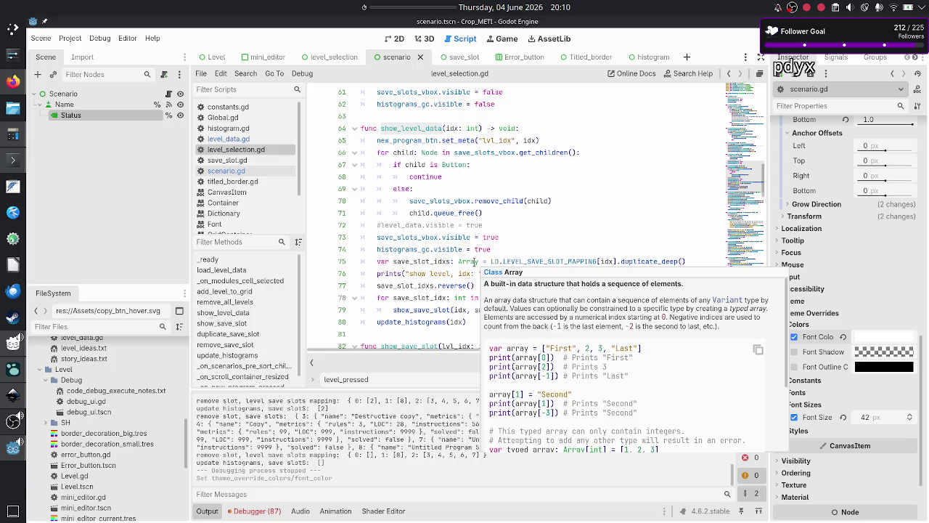
{"action": "double_click", "coordinate": [430, 263]}
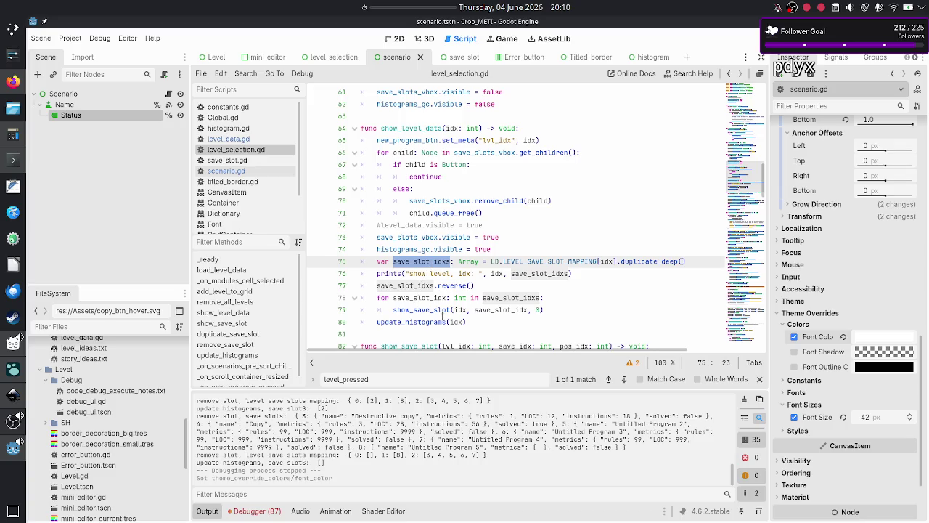
{"action": "left_click", "coordinate": [544, 131]}
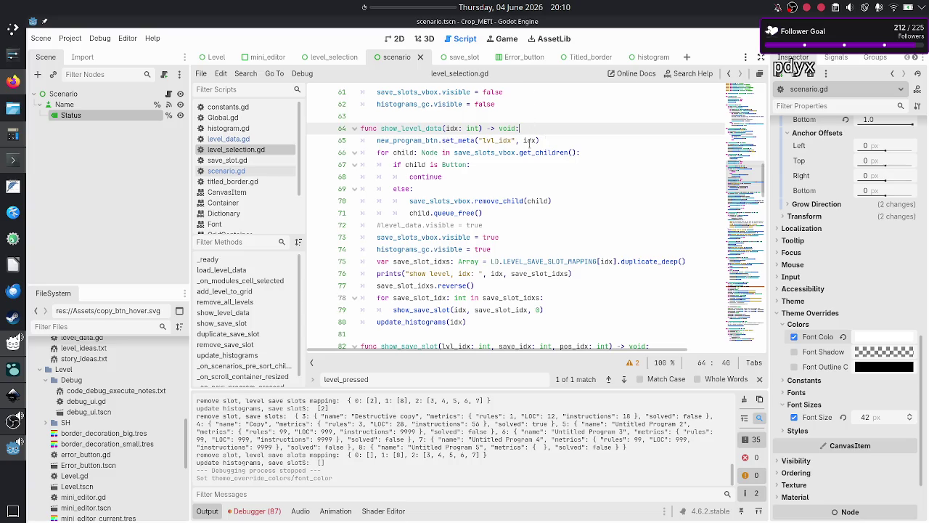
{"action": "scroll", "coordinate": [537, 138], "scroll_direction": "up", "scroll_amount": 3}
{"action": "scroll", "coordinate": [529, 143], "scroll_direction": "right", "scroll_amount": 2}
{"action": "scroll", "coordinate": [529, 143], "scroll_direction": "down", "scroll_amount": 1}
{"action": "scroll", "coordinate": [529, 143], "scroll_direction": "left", "scroll_amount": 2}
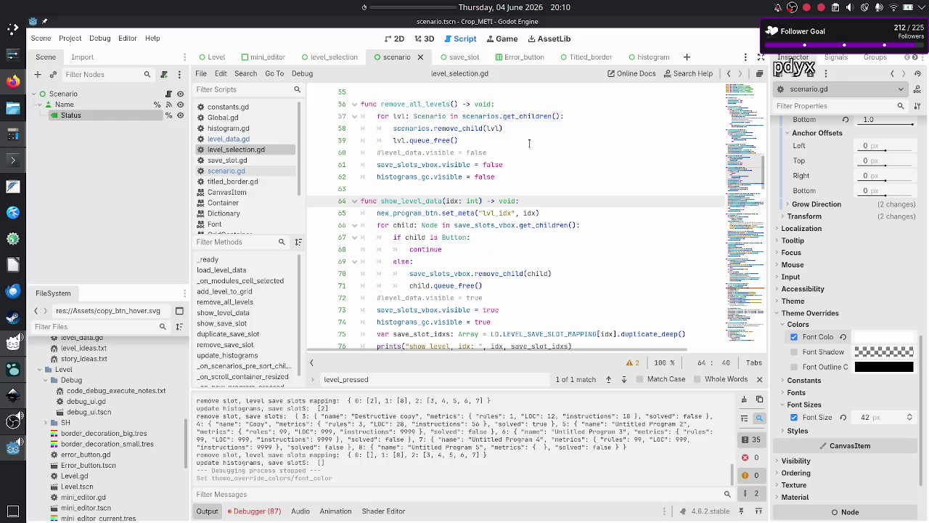
{"action": "scroll", "coordinate": [529, 143], "scroll_direction": "up", "scroll_amount": 3}
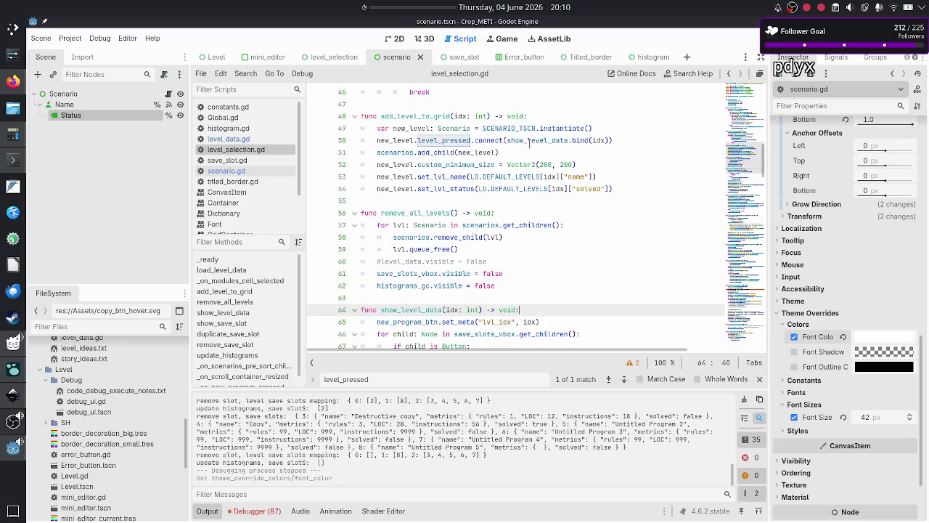
{"action": "scroll", "coordinate": [529, 143], "scroll_direction": "down", "scroll_amount": 1}
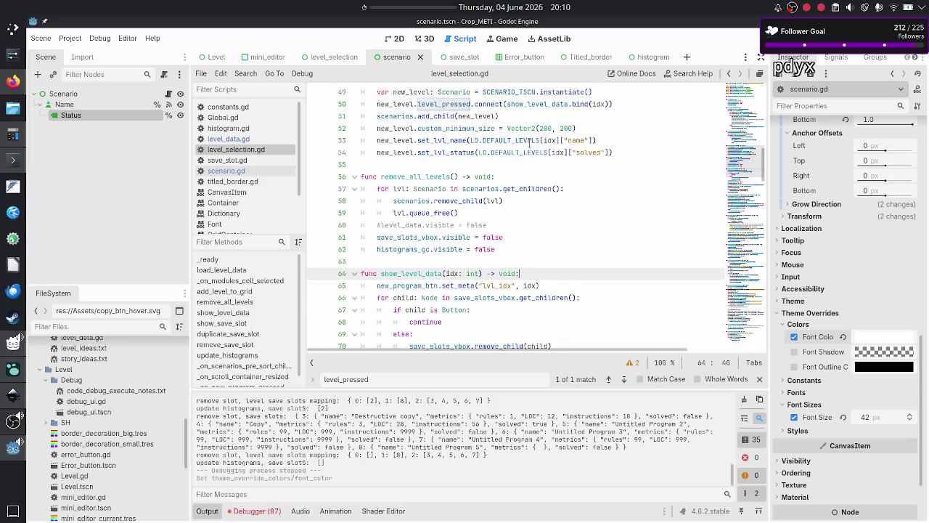
{"action": "scroll", "coordinate": [529, 143], "scroll_direction": "up", "scroll_amount": 7}
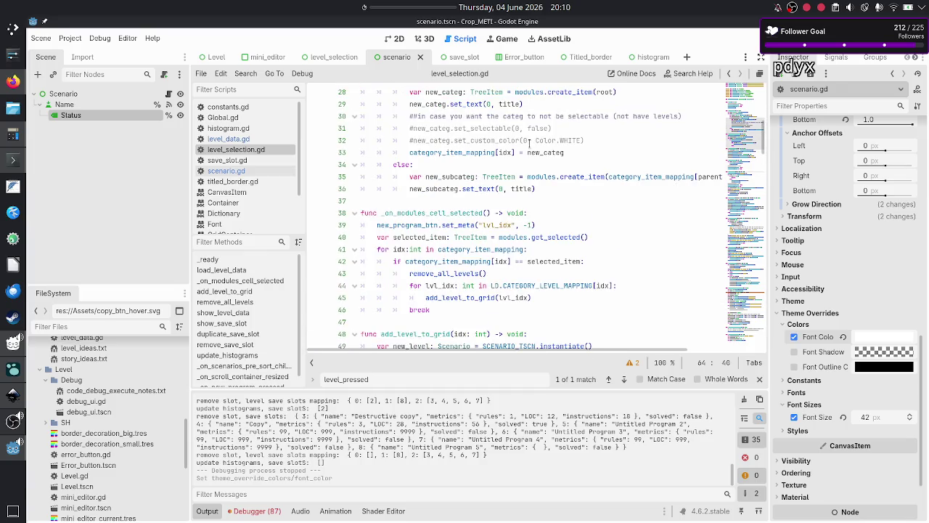
{"action": "scroll", "coordinate": [529, 143], "scroll_direction": "up", "scroll_amount": 9}
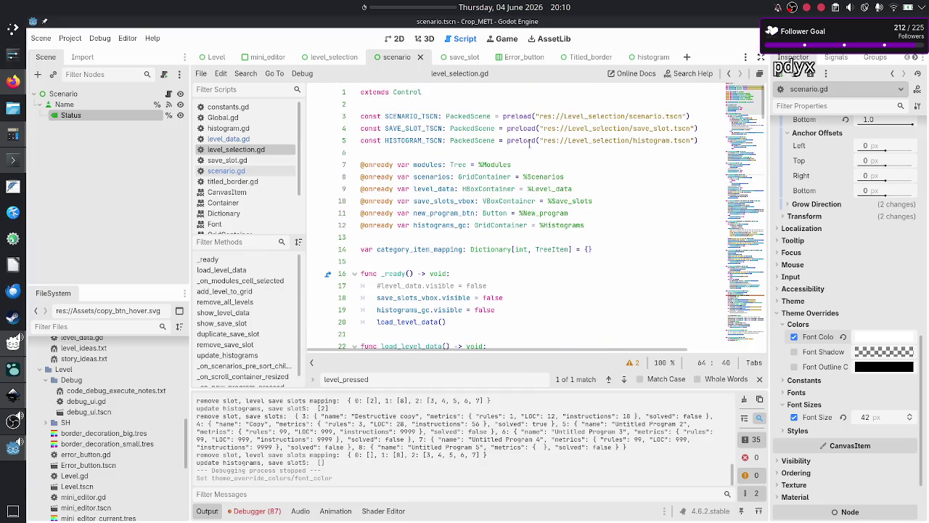
{"action": "left_click", "coordinate": [131, 106]}
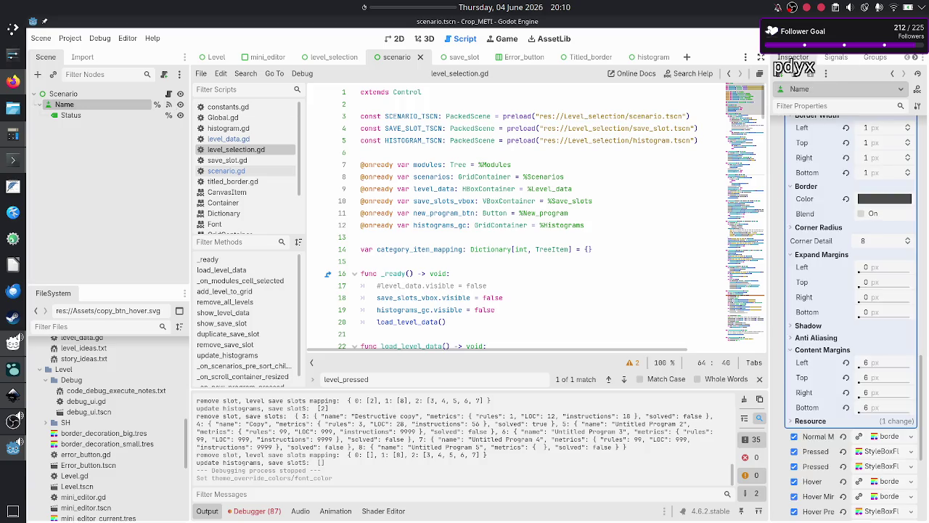
{"action": "left_click", "coordinate": [829, 59]}
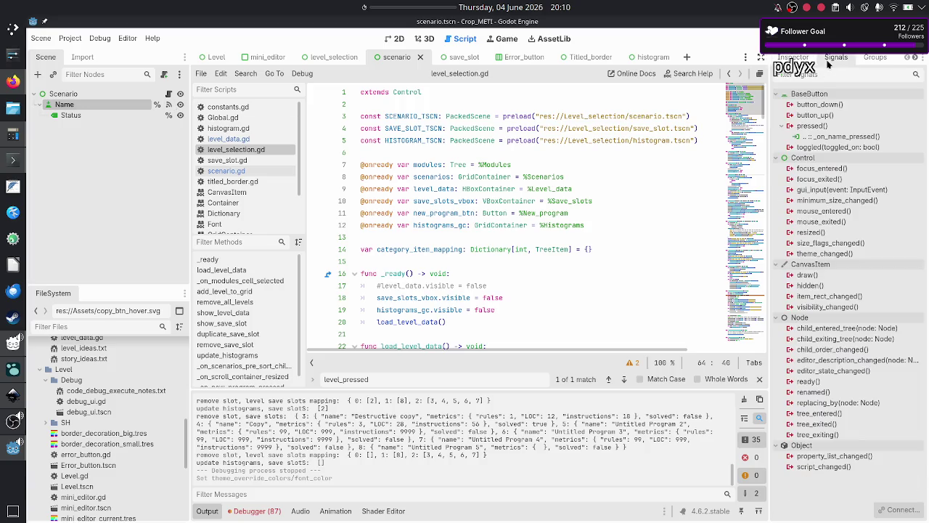
{"action": "double_click", "coordinate": [818, 138]}
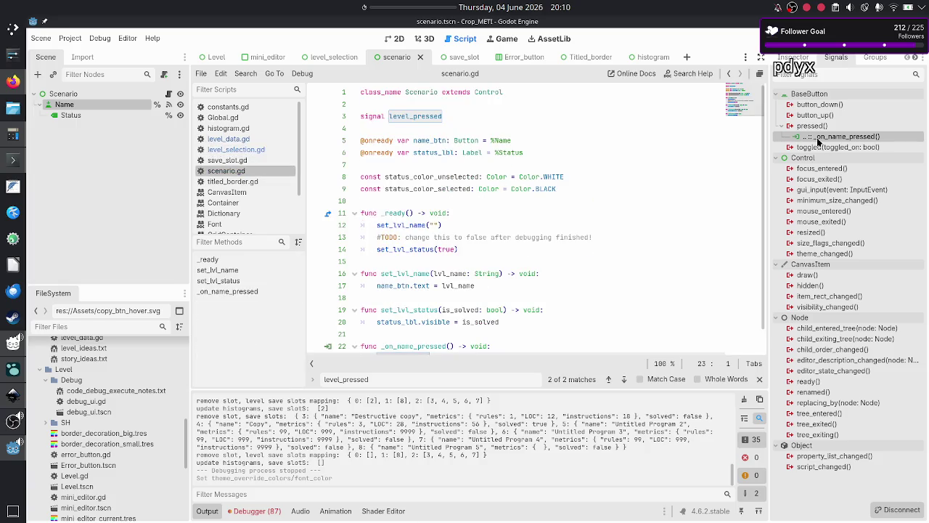
{"action": "scroll", "coordinate": [615, 156], "scroll_direction": "down", "scroll_amount": 1}
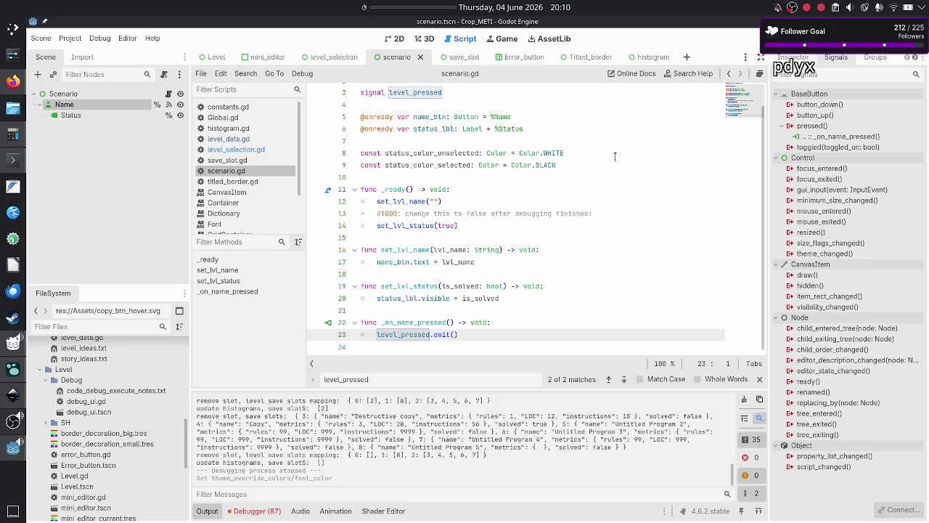
{"action": "left_click", "coordinate": [397, 39]}
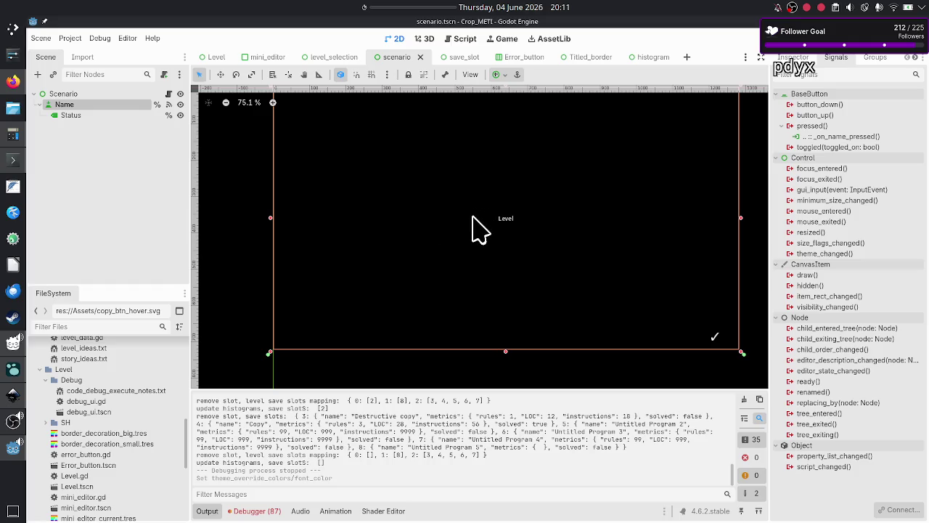
{"action": "left_click", "coordinate": [168, 94]}
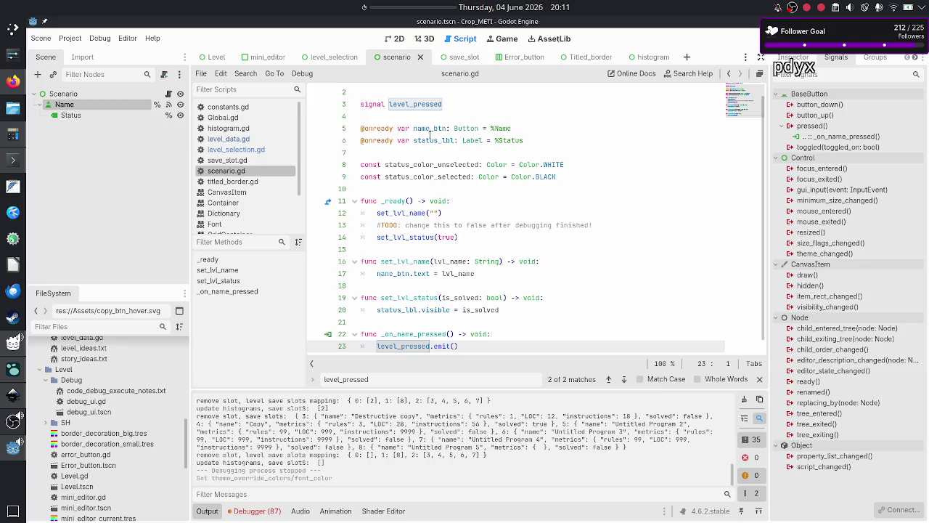
{"action": "double_click", "coordinate": [411, 213]}
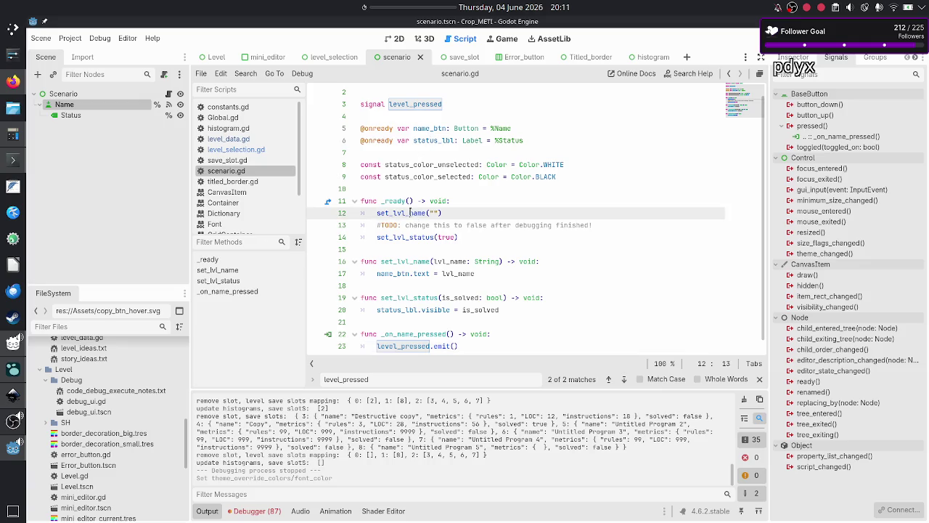
{"action": "double_click", "coordinate": [424, 236]}
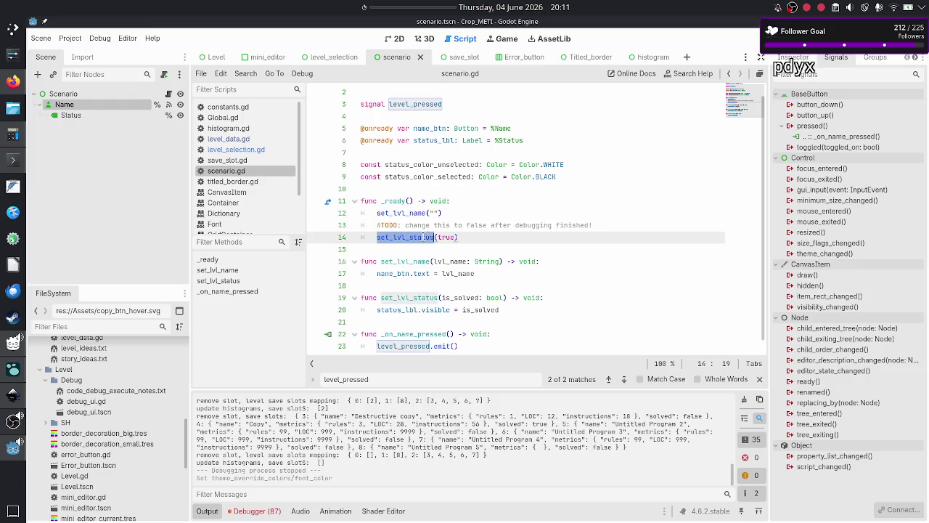
{"action": "double_click", "coordinate": [421, 274]}
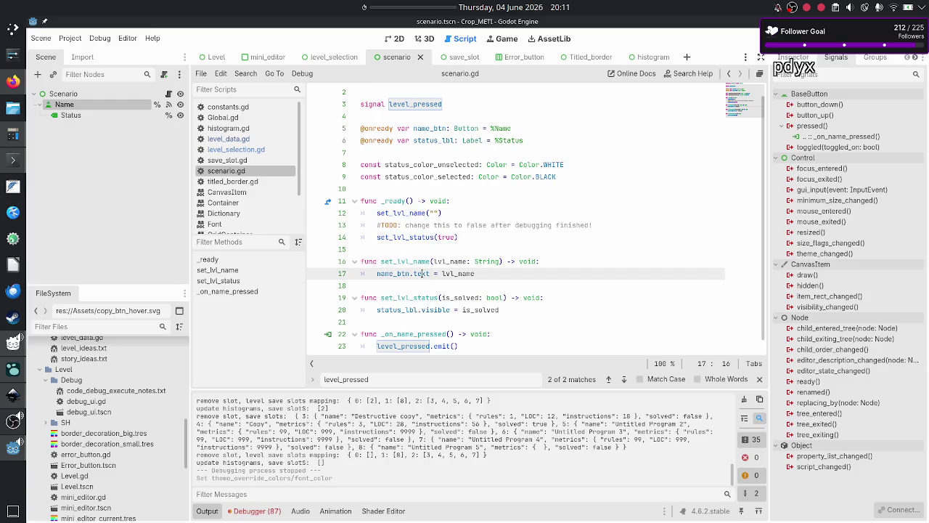
{"action": "double_click", "coordinate": [427, 309]}
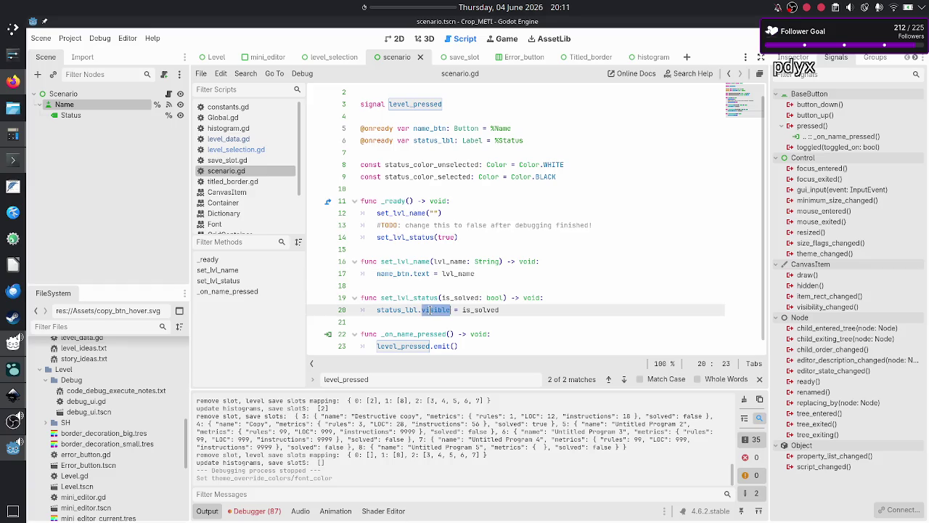
{"action": "scroll", "coordinate": [457, 300], "scroll_direction": "down", "scroll_amount": 1}
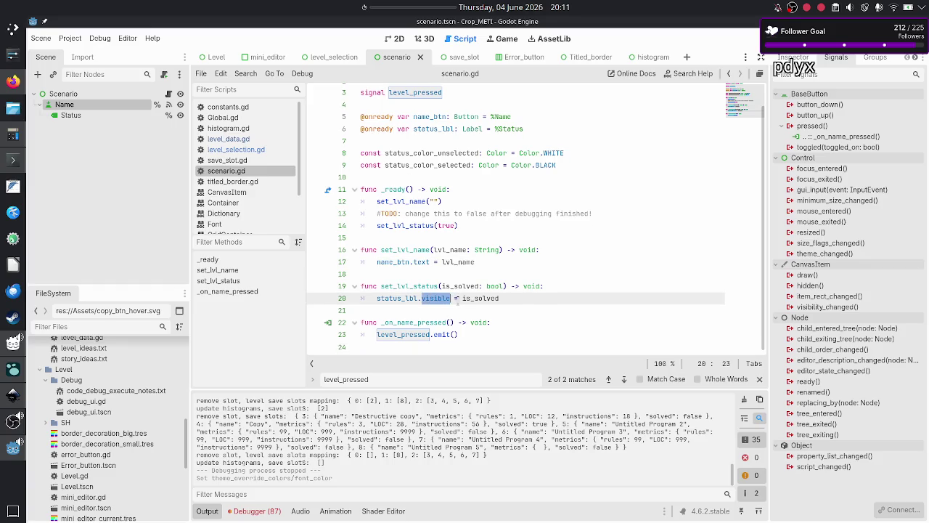
{"action": "scroll", "coordinate": [456, 215], "scroll_direction": "up", "scroll_amount": 2}
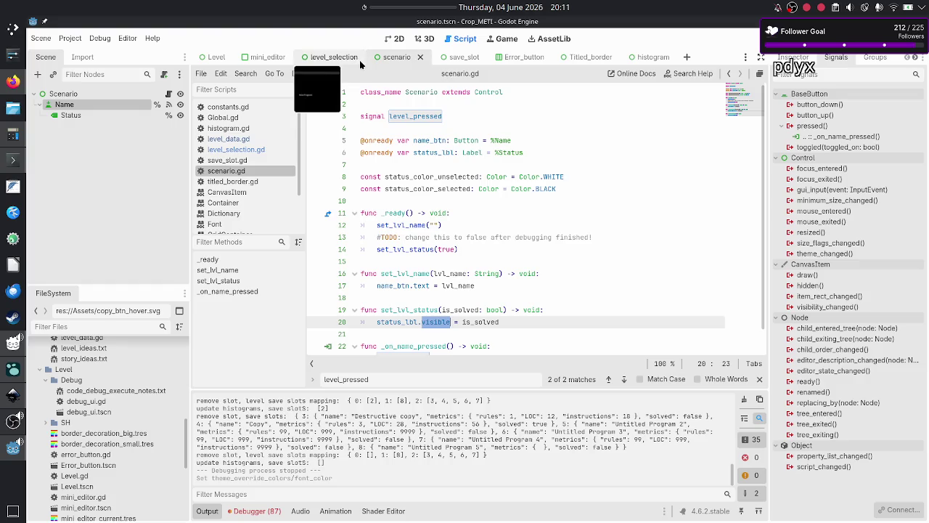
- Switch to the level_selection scene, open level_selection.gd and highlight load_level_data
{"action": "left_click", "coordinate": [330, 57]}
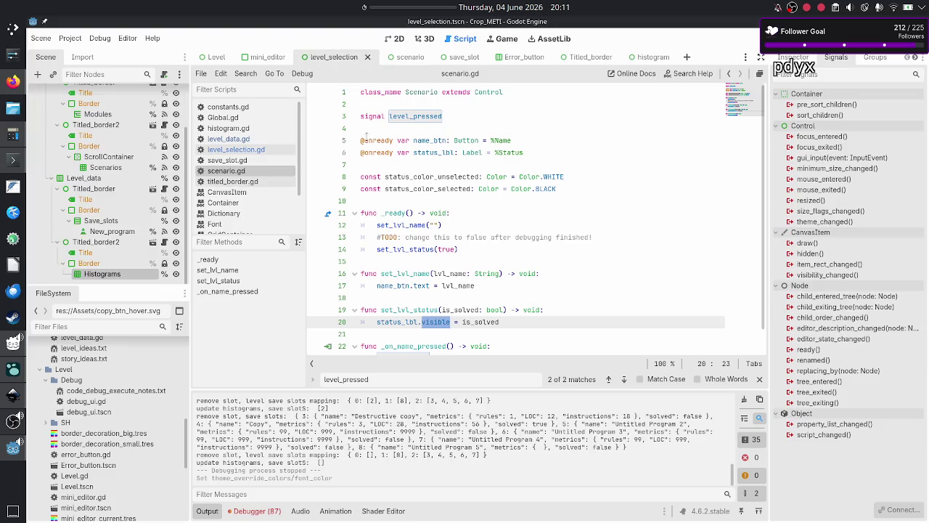
{"action": "left_click", "coordinate": [450, 117]}
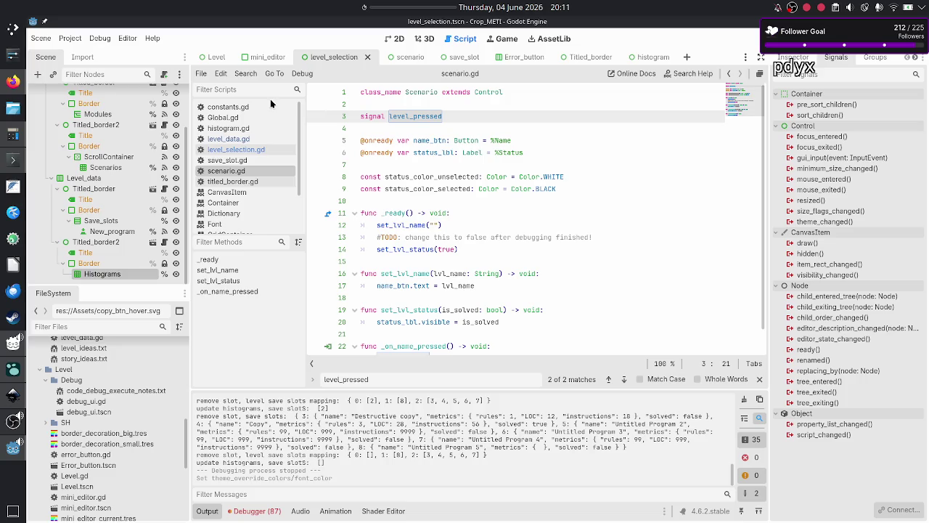
{"action": "left_click", "coordinate": [236, 150]}
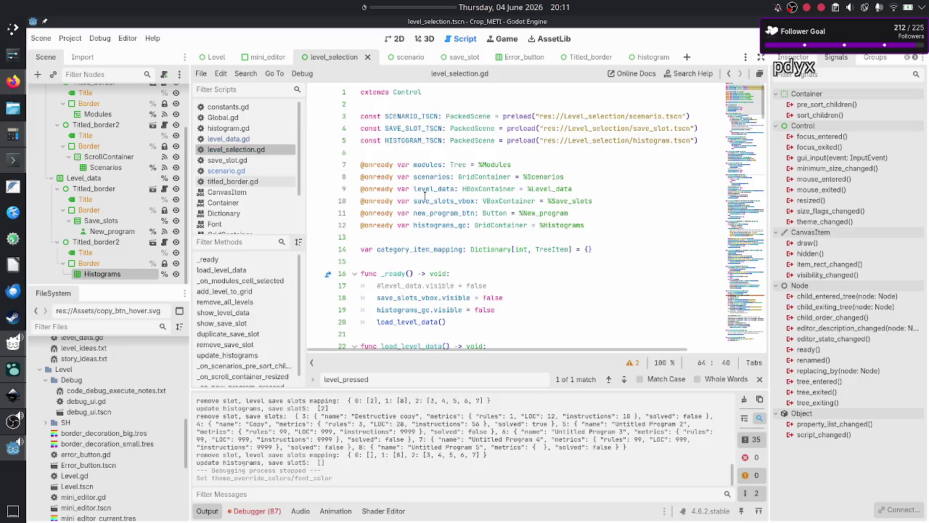
{"action": "scroll", "coordinate": [513, 251], "scroll_direction": "down", "scroll_amount": 3}
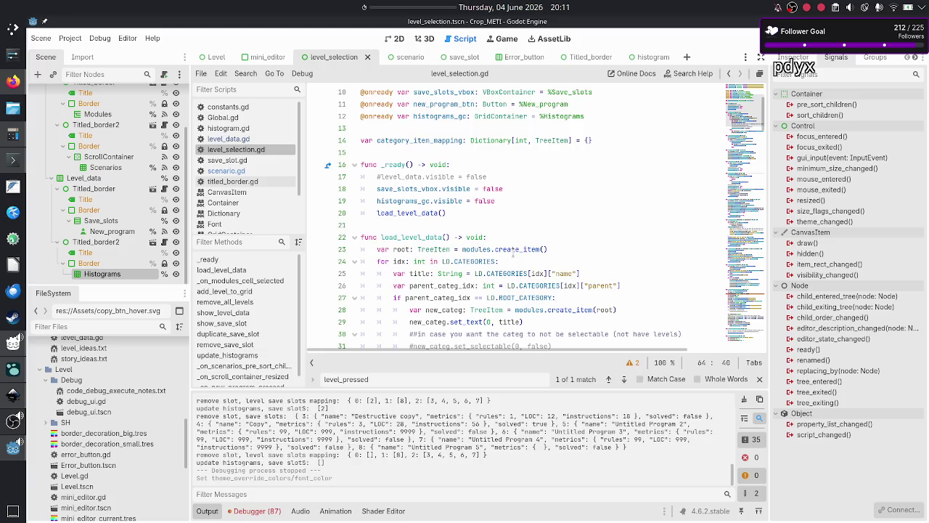
{"action": "scroll", "coordinate": [512, 253], "scroll_direction": "down", "scroll_amount": 3}
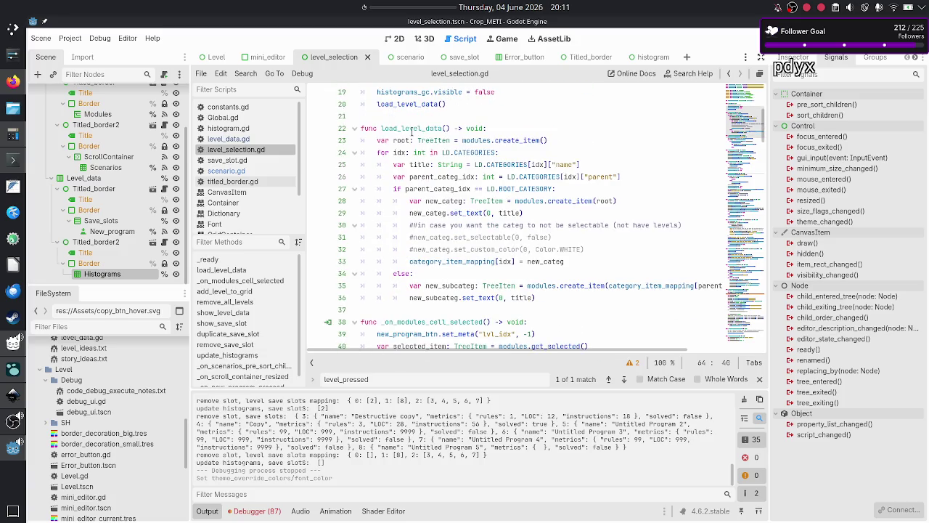
{"action": "double_click", "coordinate": [411, 129]}
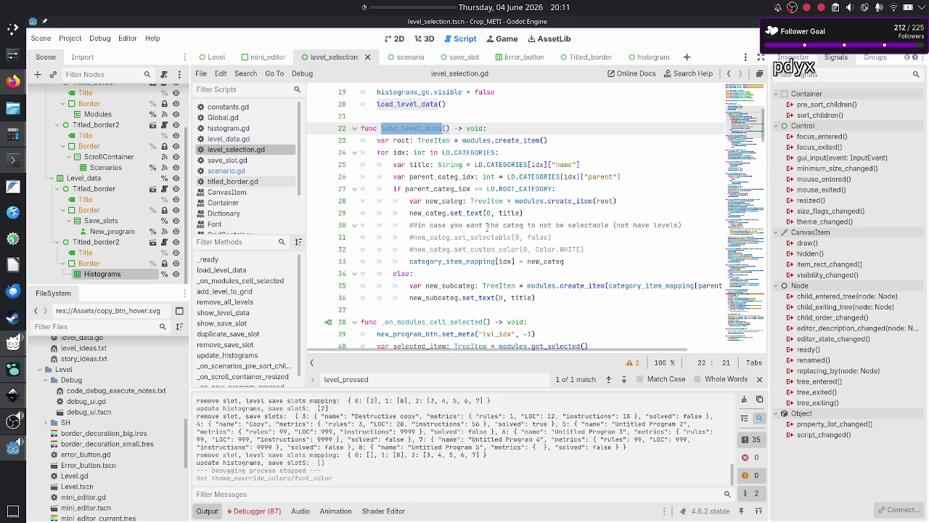
{"action": "left_click", "coordinate": [538, 214]}
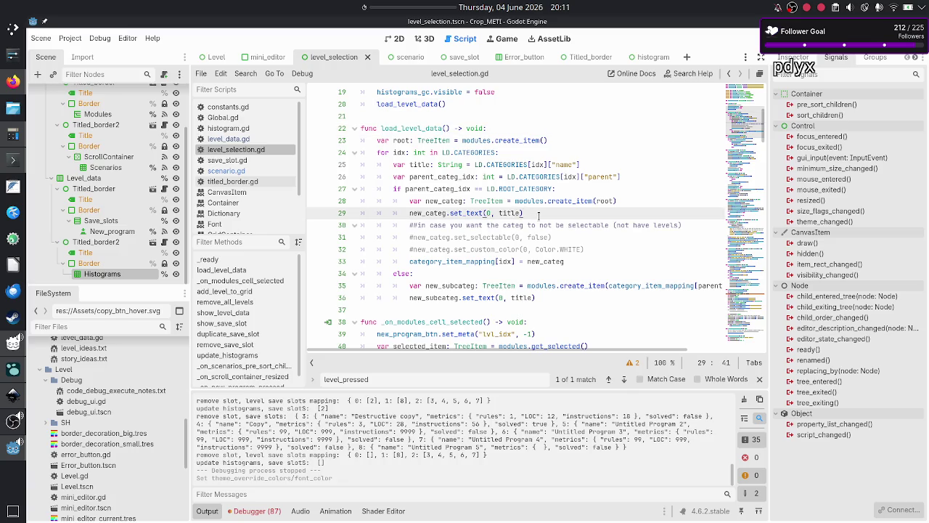
- Search the script for 'YELLOW' and then 'Yellow', confirming neither appears
{"action": "key", "text": "ctrl+f"}
{"action": "type", "text": "YELLOW"}
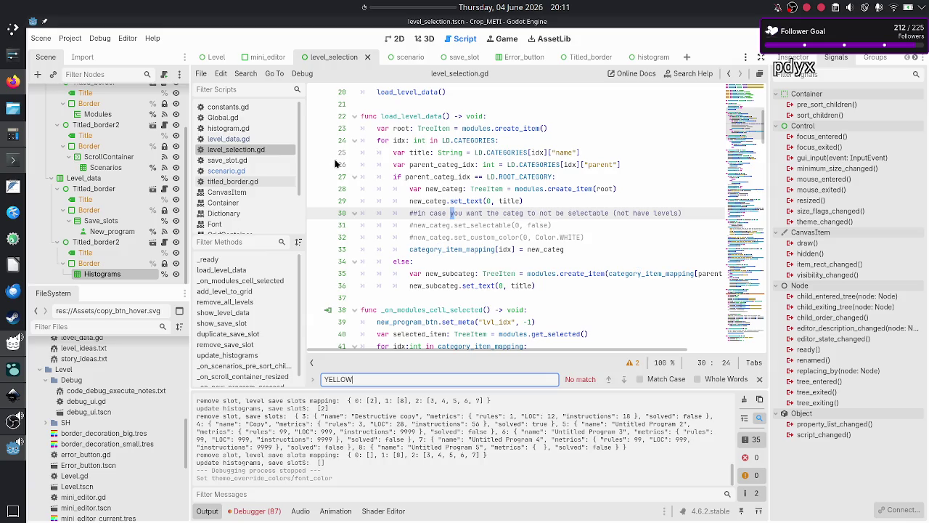
{"action": "scroll", "coordinate": [120, 169], "scroll_direction": "up", "scroll_amount": 3}
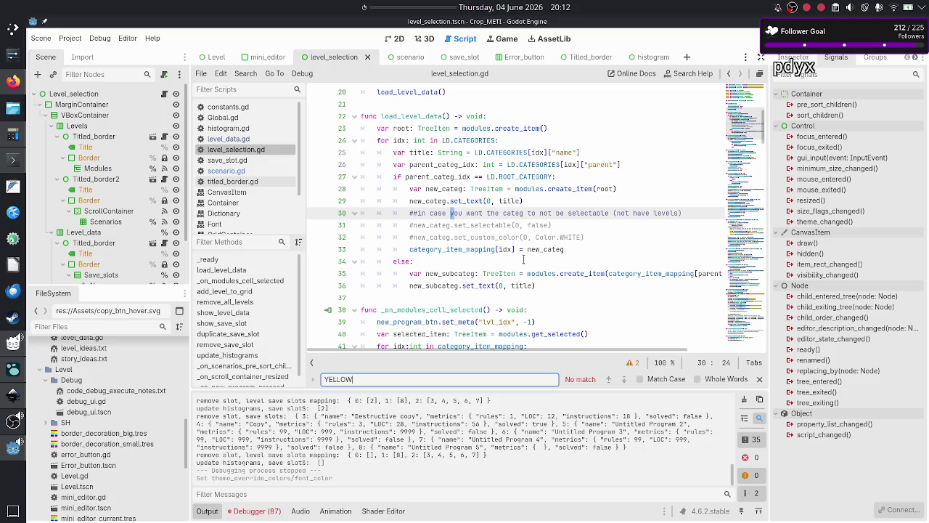
{"action": "scroll", "coordinate": [523, 258], "scroll_direction": "up", "scroll_amount": 5}
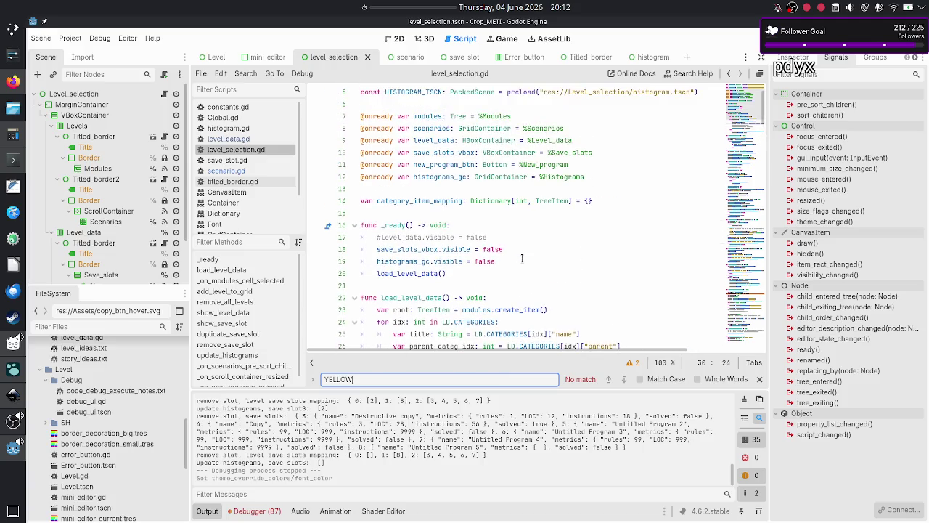
{"action": "left_click", "coordinate": [440, 377]}
{"action": "key", "text": "BackSpace"}
{"action": "key", "text": "BackSpace"}
{"action": "key", "text": "BackSpace"}
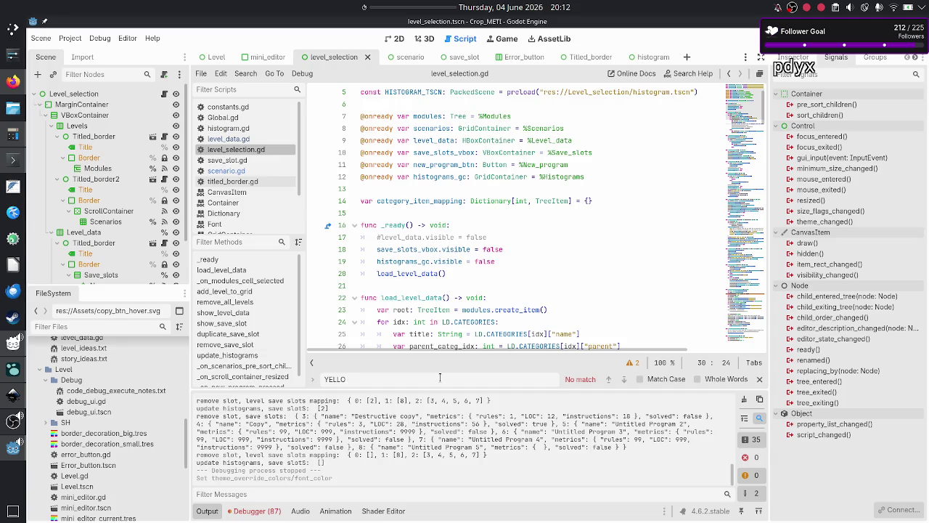
{"action": "type", "text": "ellow"}
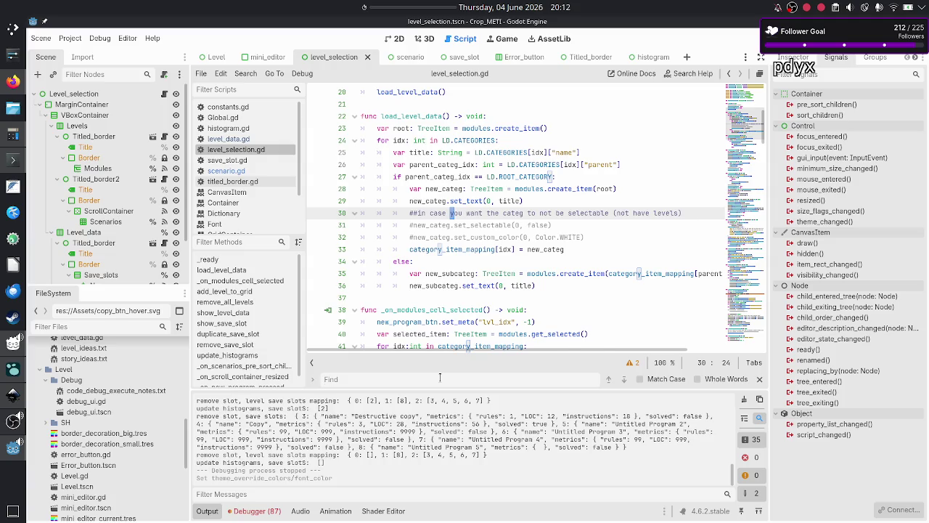
- Inspect _on_modules_cell_selected, selected_item, remove_all_levels and add_level_to_grid in level_selection.gd
{"action": "key", "text": "Escape"}
{"action": "left_click", "coordinate": [556, 275]}
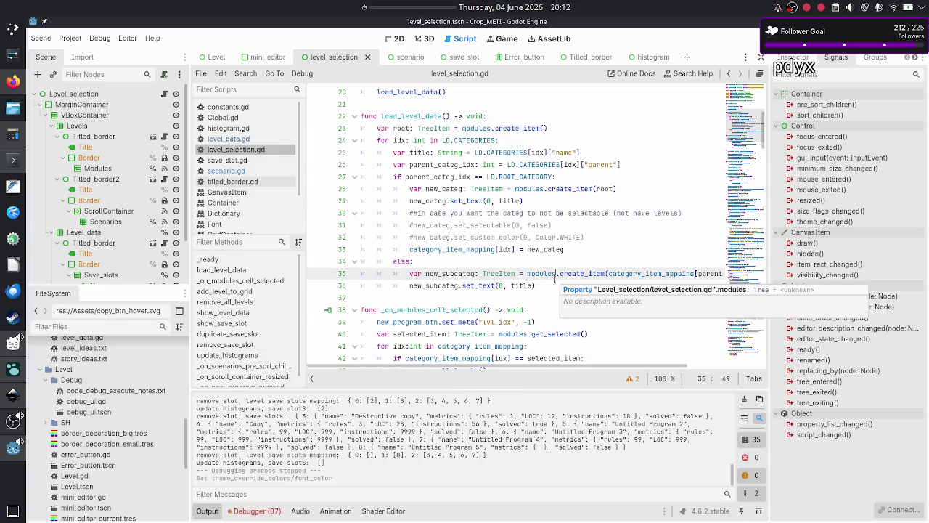
{"action": "scroll", "coordinate": [522, 283], "scroll_direction": "up", "scroll_amount": 3}
{"action": "scroll", "coordinate": [501, 283], "scroll_direction": "down", "scroll_amount": 5}
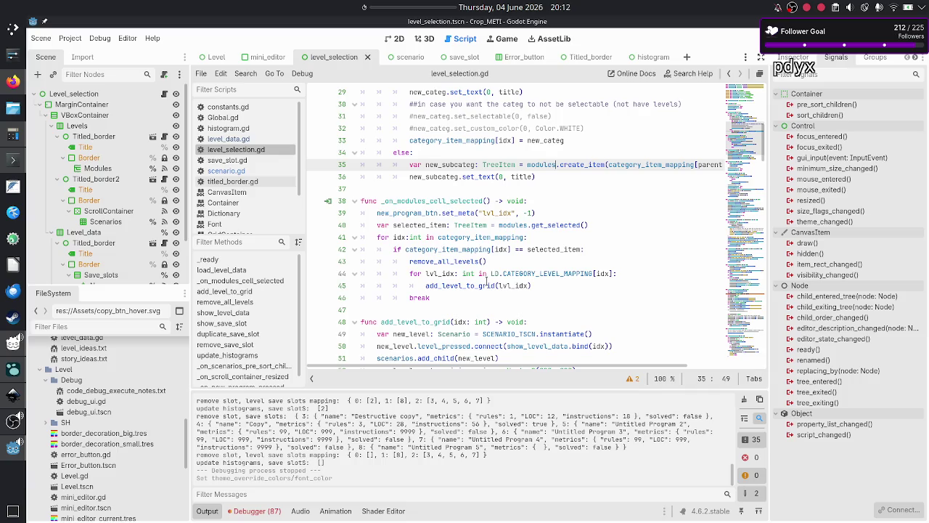
{"action": "double_click", "coordinate": [439, 199]}
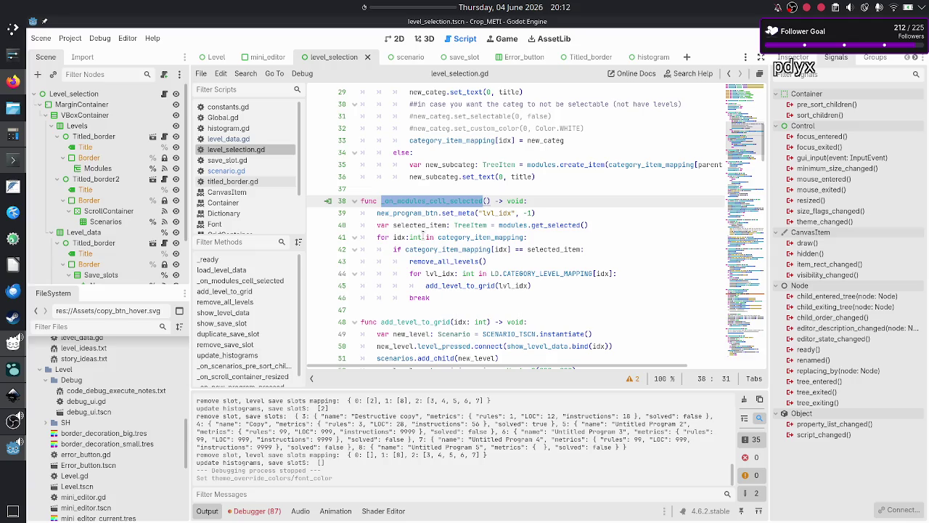
{"action": "double_click", "coordinate": [424, 225]}
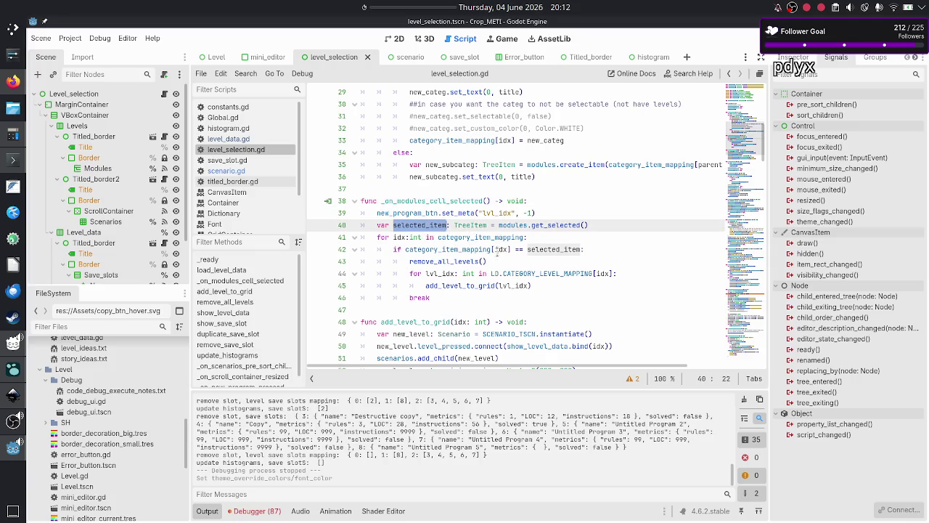
{"action": "double_click", "coordinate": [452, 261]}
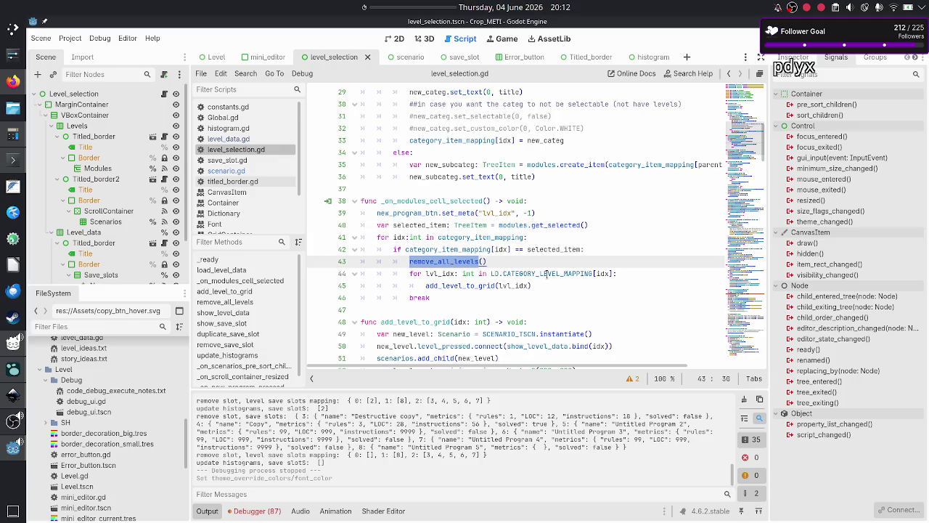
{"action": "double_click", "coordinate": [459, 286]}
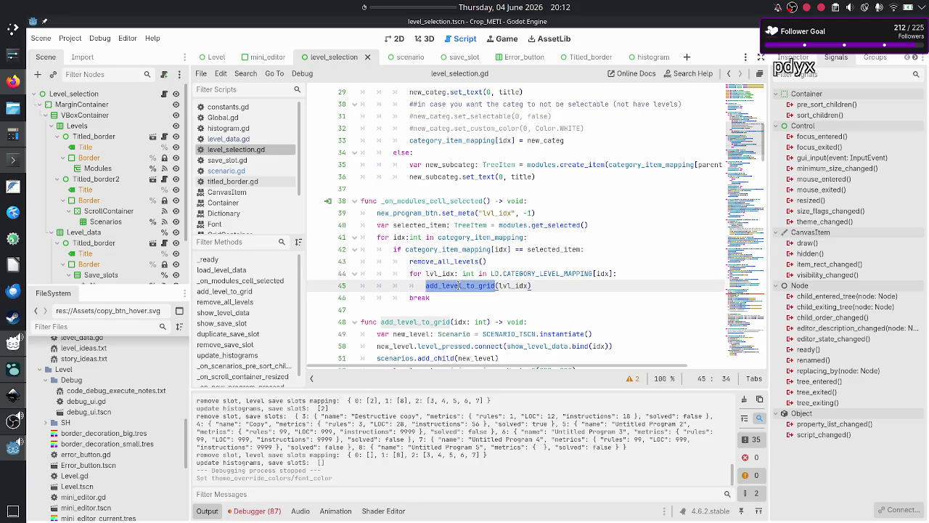
- Inspect SCENARIO_TSCN, the level_pressed connection to show_level_data, and its set_meta call
{"action": "scroll", "coordinate": [459, 285], "scroll_direction": "down", "scroll_amount": 3}
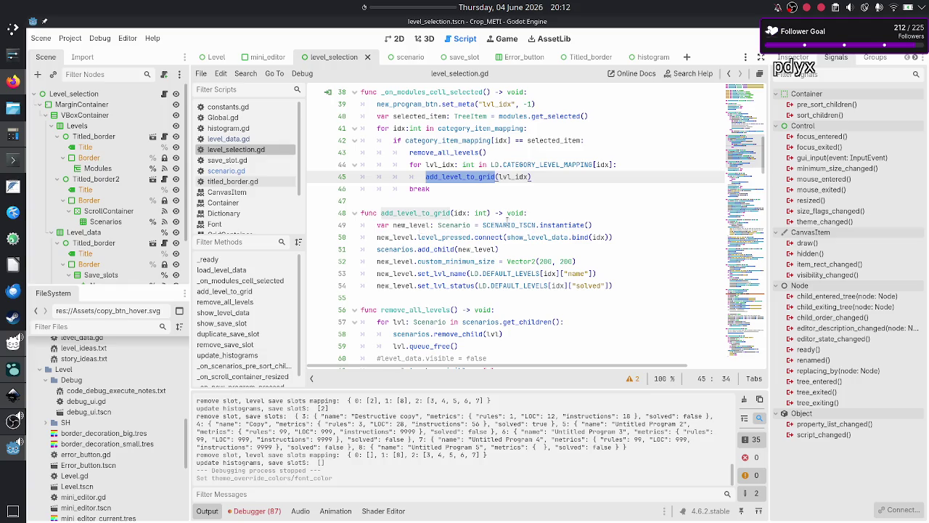
{"action": "double_click", "coordinate": [506, 225]}
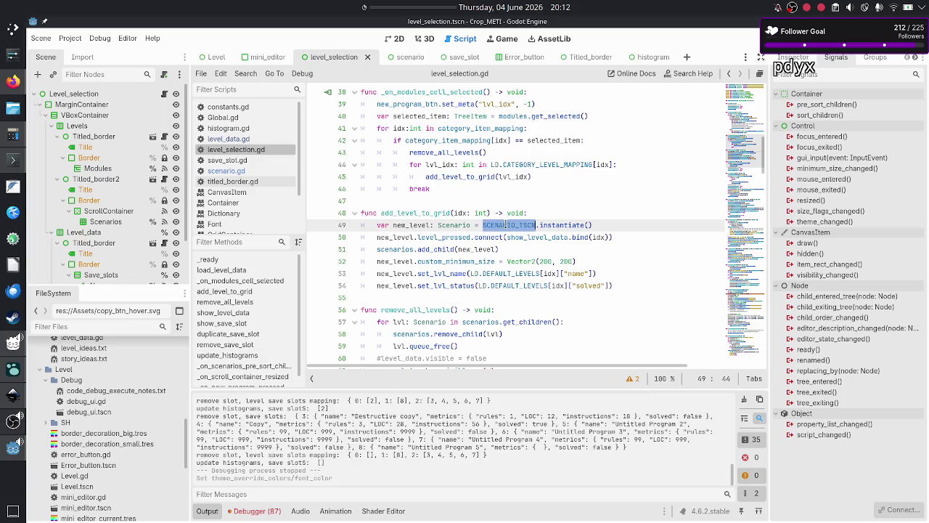
{"action": "double_click", "coordinate": [453, 237]}
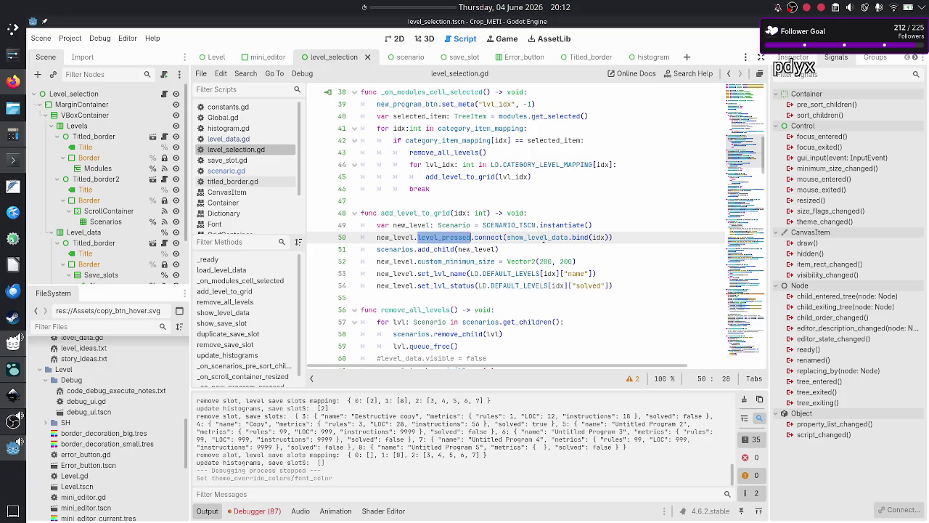
{"action": "double_click", "coordinate": [543, 237]}
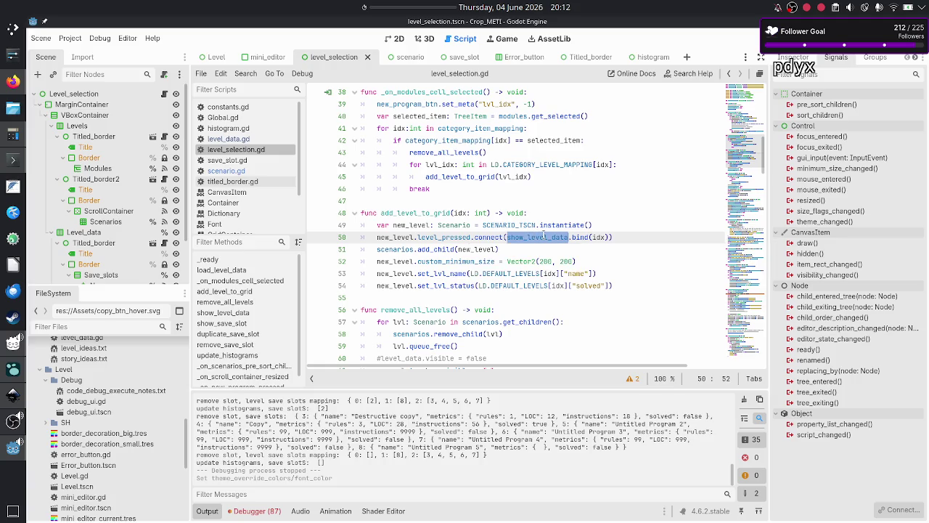
{"action": "scroll", "coordinate": [463, 237], "scroll_direction": "down", "scroll_amount": 1}
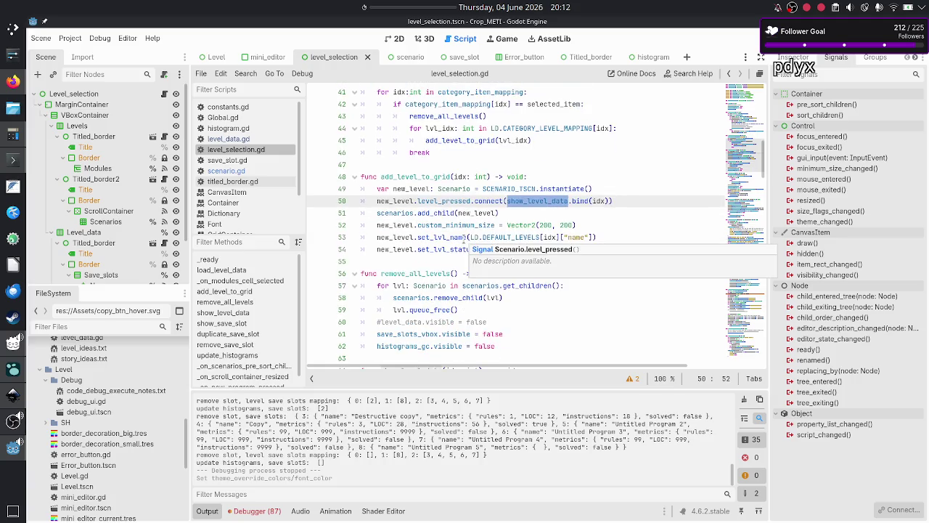
{"action": "scroll", "coordinate": [463, 236], "scroll_direction": "up", "scroll_amount": 7}
{"action": "scroll", "coordinate": [463, 237], "scroll_direction": "down", "scroll_amount": 10}
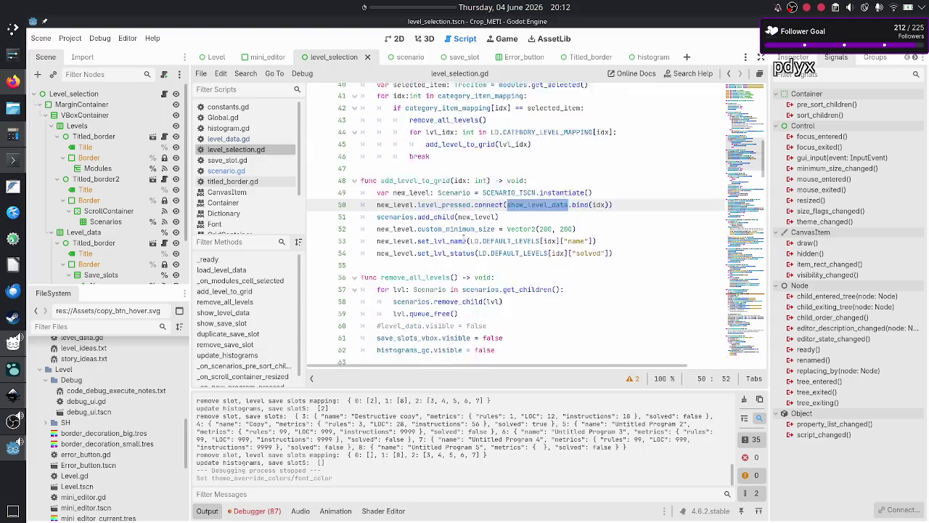
{"action": "scroll", "coordinate": [463, 240], "scroll_direction": "down", "scroll_amount": 3}
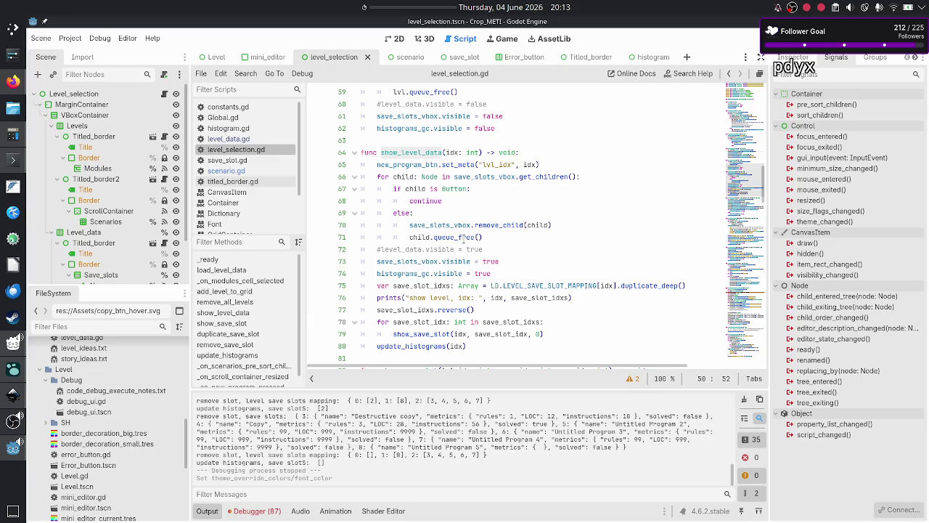
{"action": "left_click", "coordinate": [468, 165]}
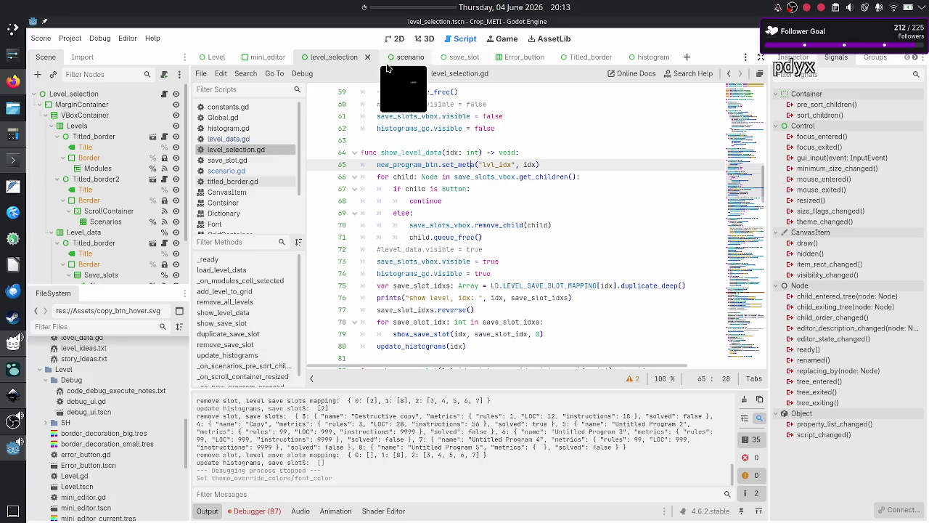
- Open the scenario scene in the 2D workspace and show the Name button in the Inspector
{"action": "left_click", "coordinate": [398, 38]}
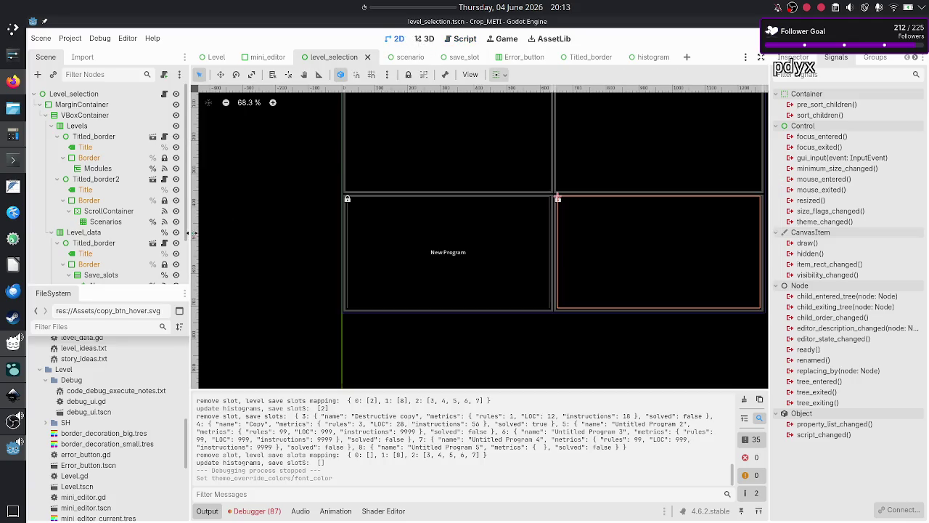
{"action": "left_click", "coordinate": [408, 58]}
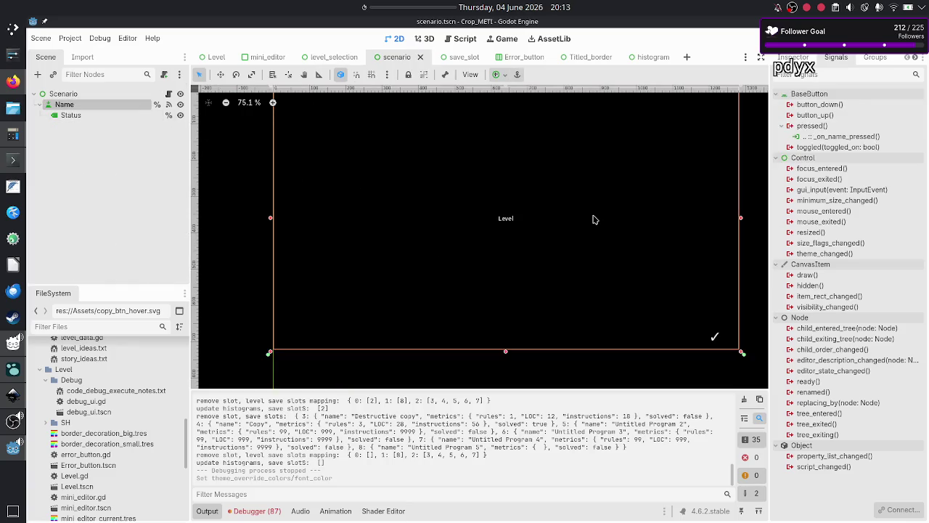
{"action": "left_click", "coordinate": [794, 57]}
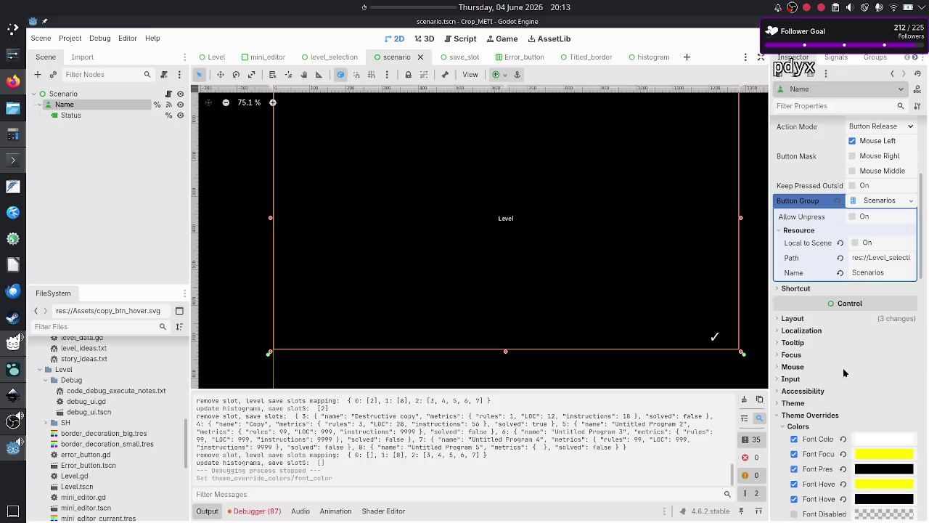
- Expand the Name button's Pressed StyleBoxFlat in the Inspector
{"action": "scroll", "coordinate": [846, 374], "scroll_direction": "down", "scroll_amount": 10}
{"action": "scroll", "coordinate": [846, 378], "scroll_direction": "down", "scroll_amount": 5}
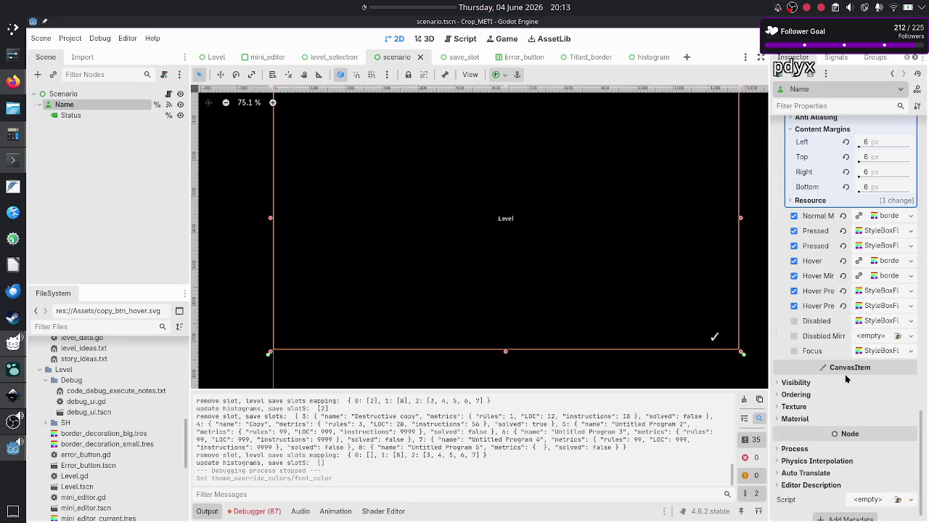
{"action": "left_click", "coordinate": [882, 246]}
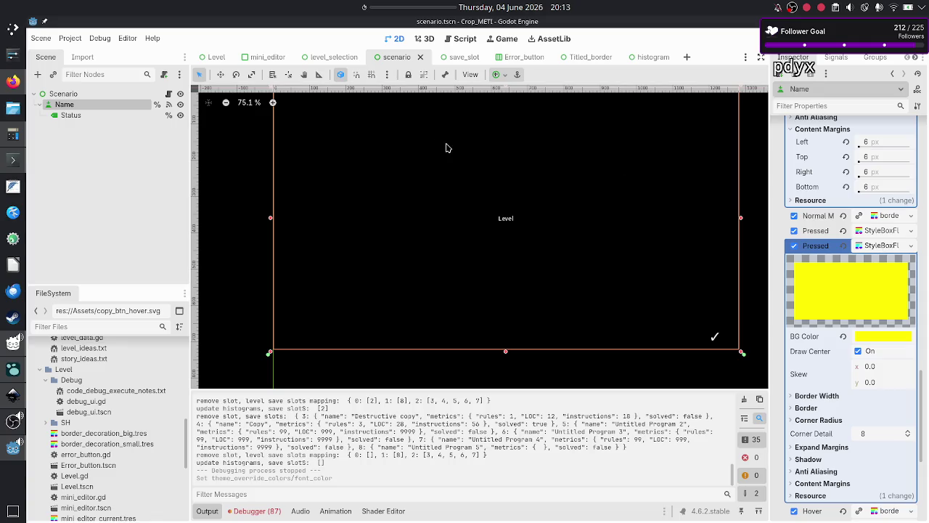
- Review the Status label's Theme Overrides styles, then open scenario.gd from the Scenario node
{"action": "left_click", "coordinate": [88, 115]}
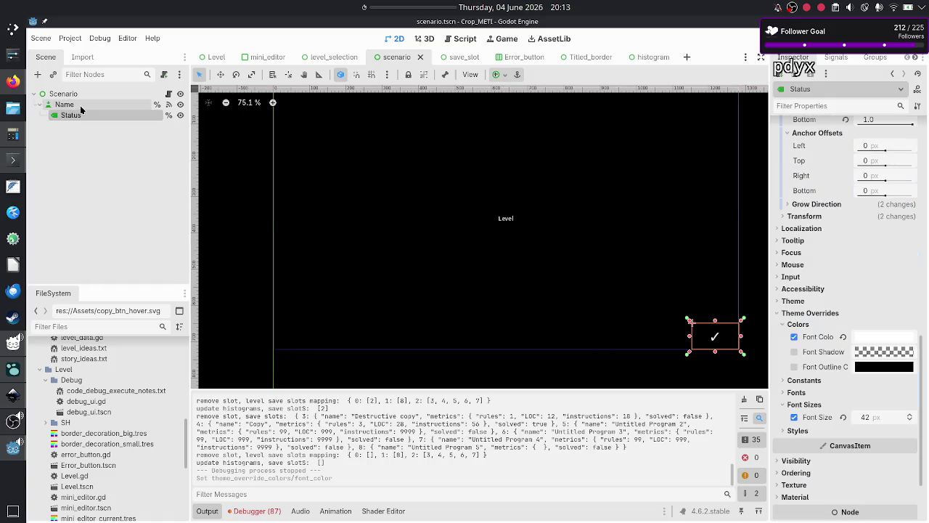
{"action": "left_click", "coordinate": [81, 106]}
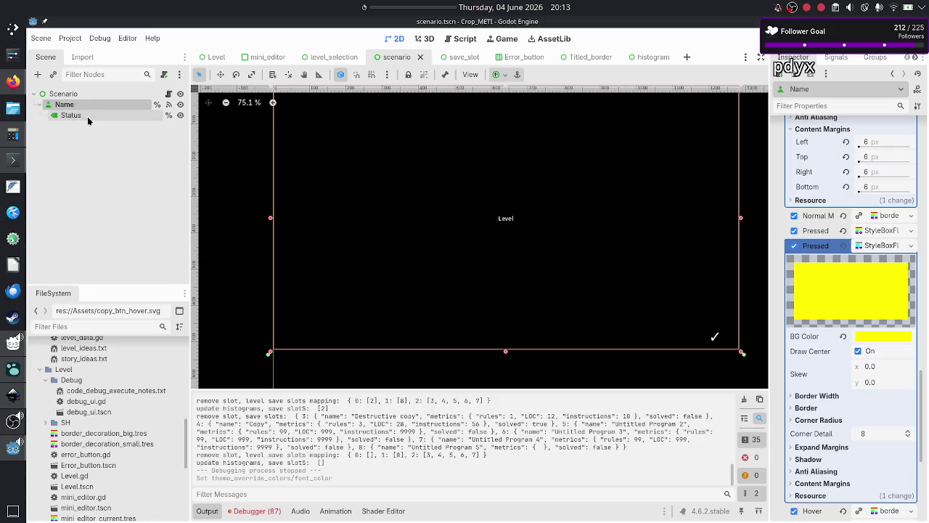
{"action": "left_click", "coordinate": [87, 116]}
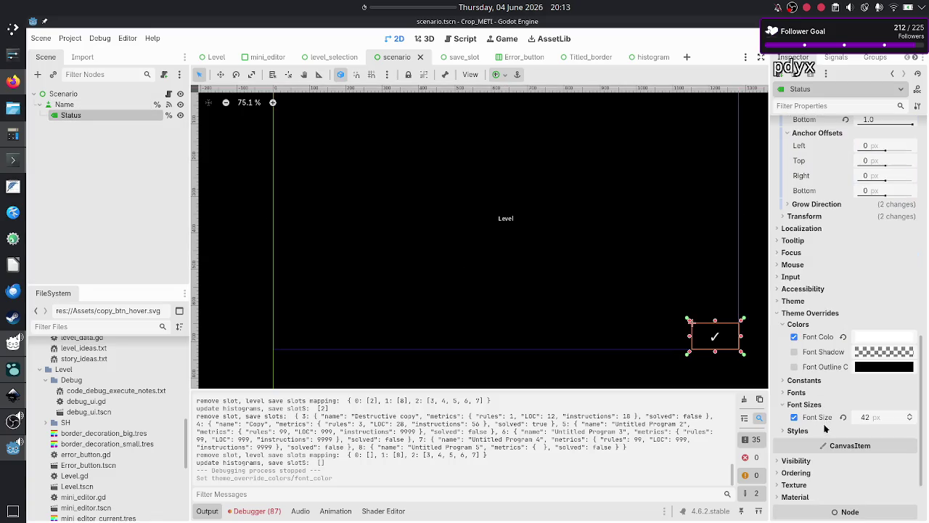
{"action": "left_click", "coordinate": [802, 433]}
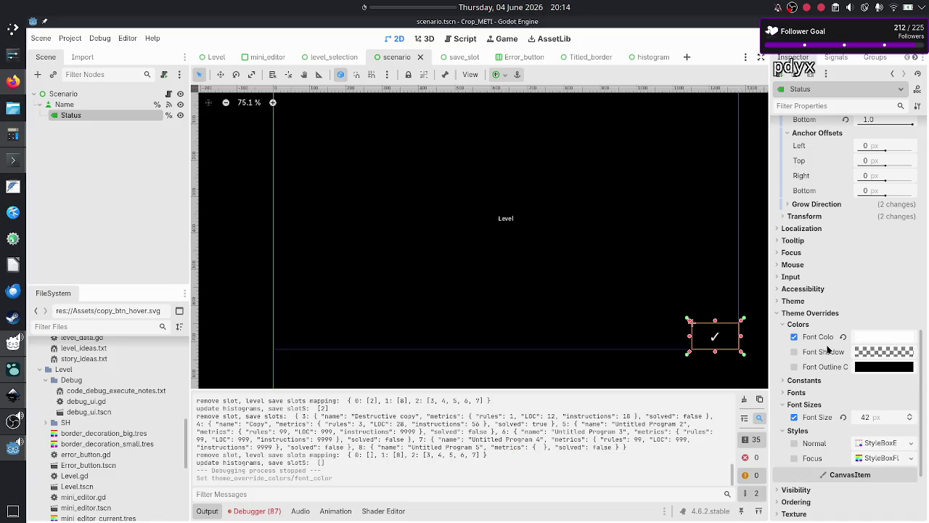
{"action": "left_click", "coordinate": [168, 93]}
{"action": "scroll", "coordinate": [415, 338], "scroll_direction": "down", "scroll_amount": 1}
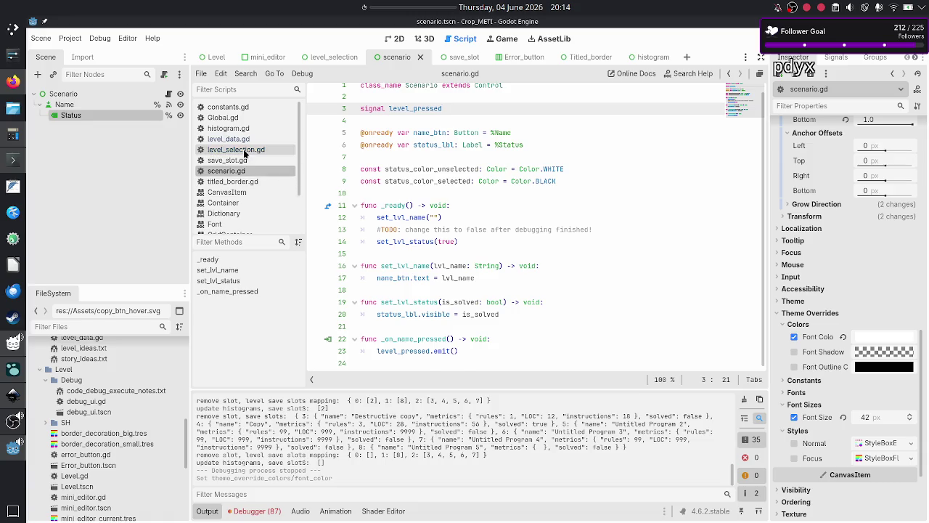
- Switch to level_selection.gd and step through the show_level_data function
{"action": "left_click", "coordinate": [245, 150]}
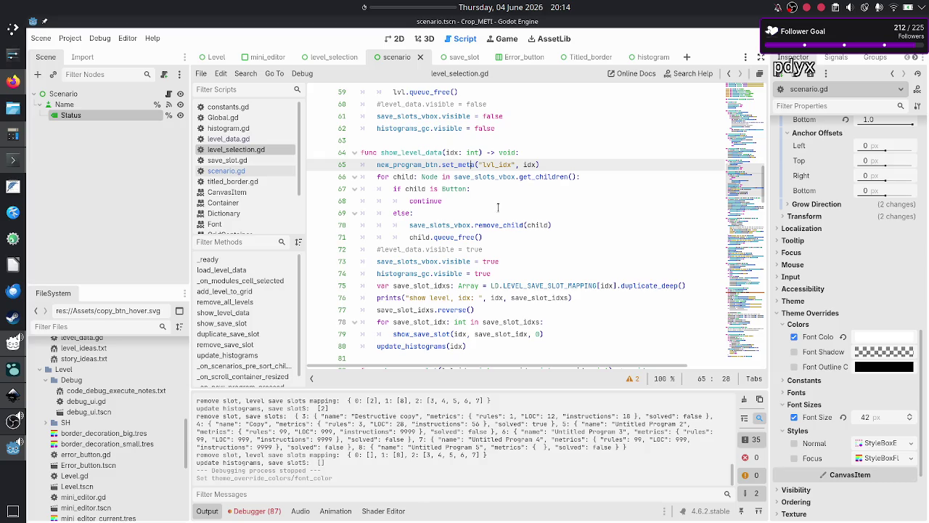
{"action": "left_click", "coordinate": [582, 175]}
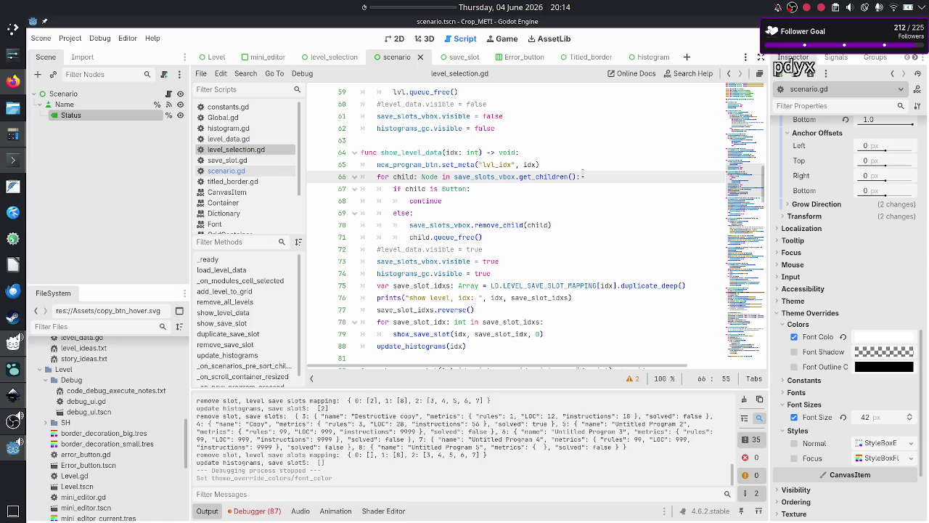
{"action": "key", "text": "Down"}
{"action": "key", "text": "Down"}
{"action": "key", "text": "Down"}
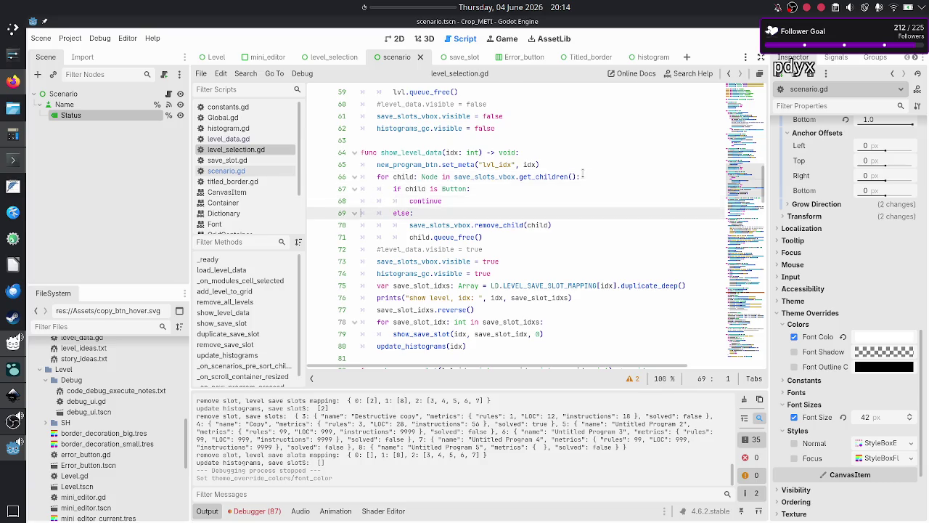
{"action": "key", "text": "Up"}
{"action": "key", "text": "Up"}
{"action": "key", "text": "Up"}
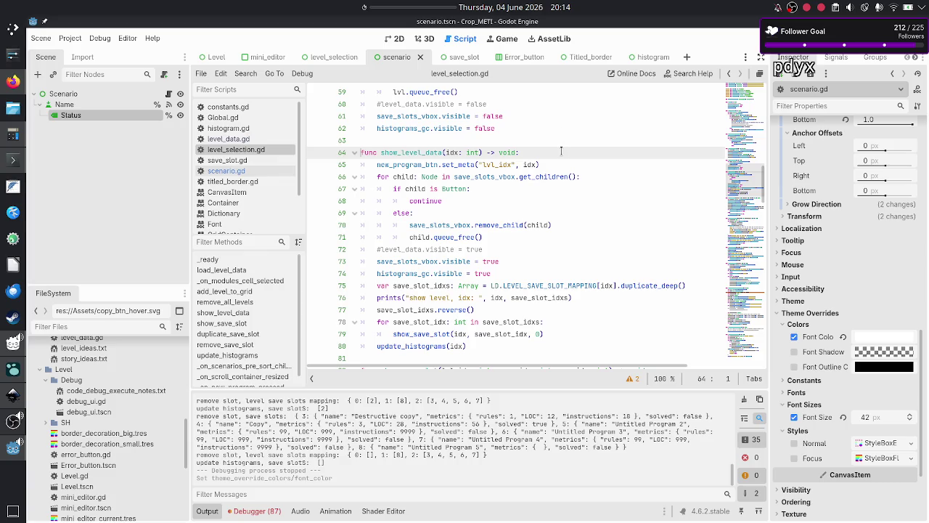
{"action": "scroll", "coordinate": [561, 150], "scroll_direction": "up", "scroll_amount": 4}
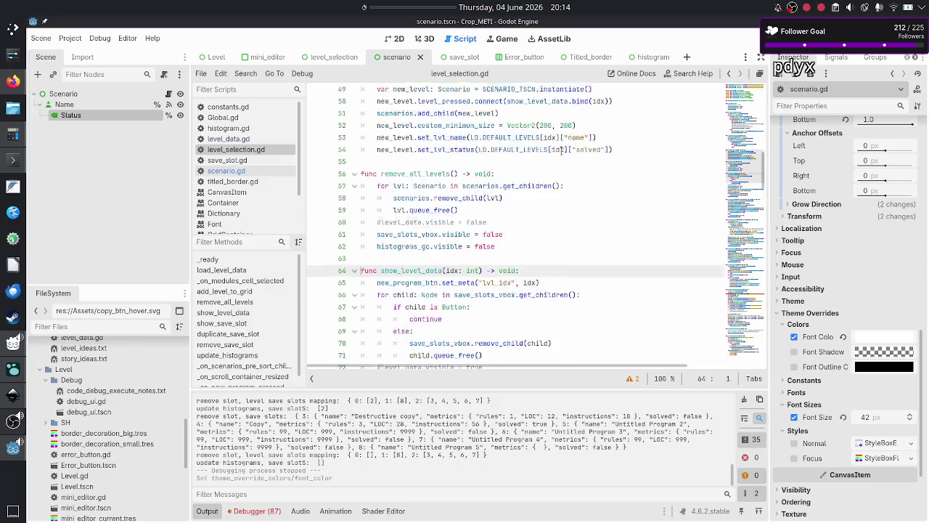
- Inspect line 50's level_pressed connect to show_level_data and the idx parameter on line 64
{"action": "left_click", "coordinate": [482, 127]}
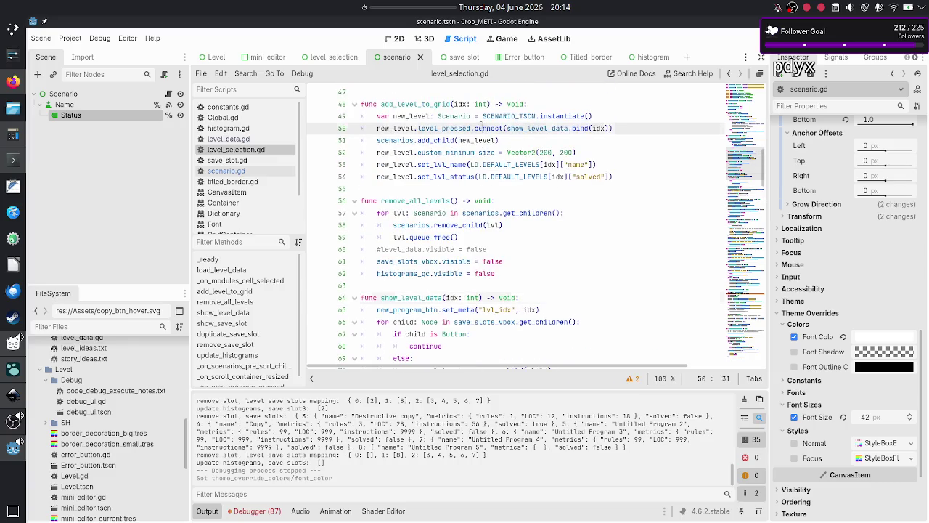
{"action": "double_click", "coordinate": [455, 128]}
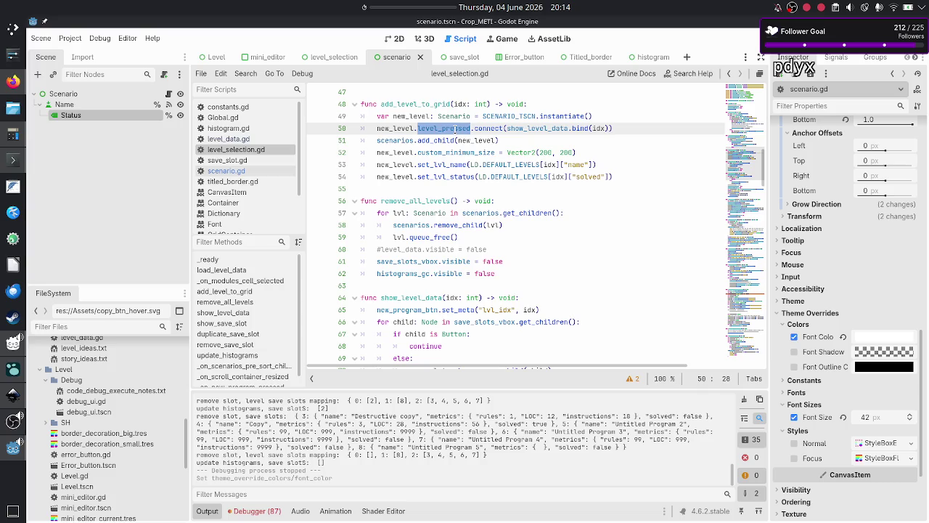
{"action": "double_click", "coordinate": [494, 128]}
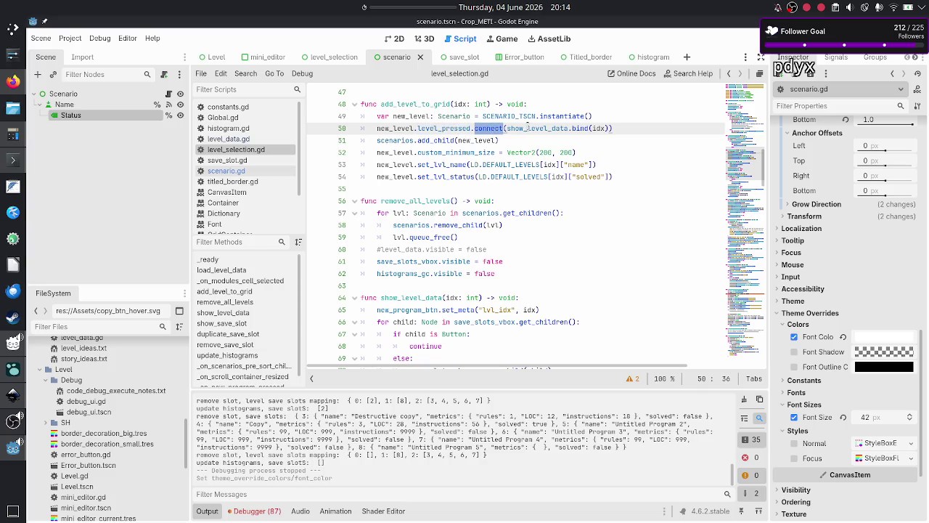
{"action": "double_click", "coordinate": [528, 128]}
{"action": "left_click", "coordinate": [522, 297]}
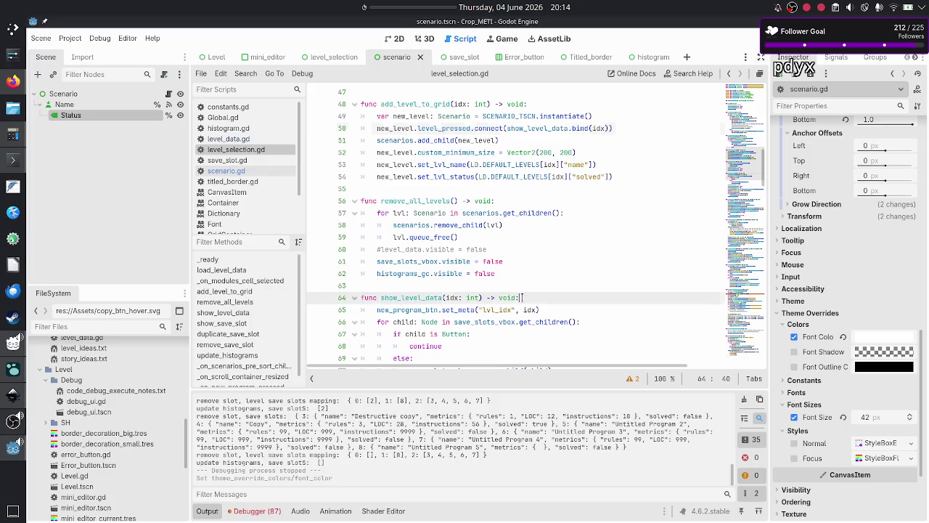
{"action": "double_click", "coordinate": [451, 298]}
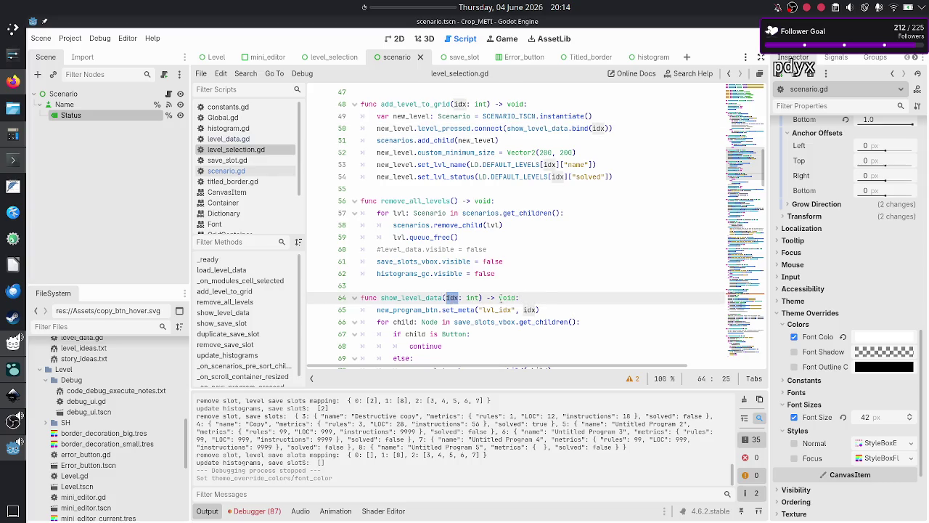
{"action": "left_click", "coordinate": [522, 298]}
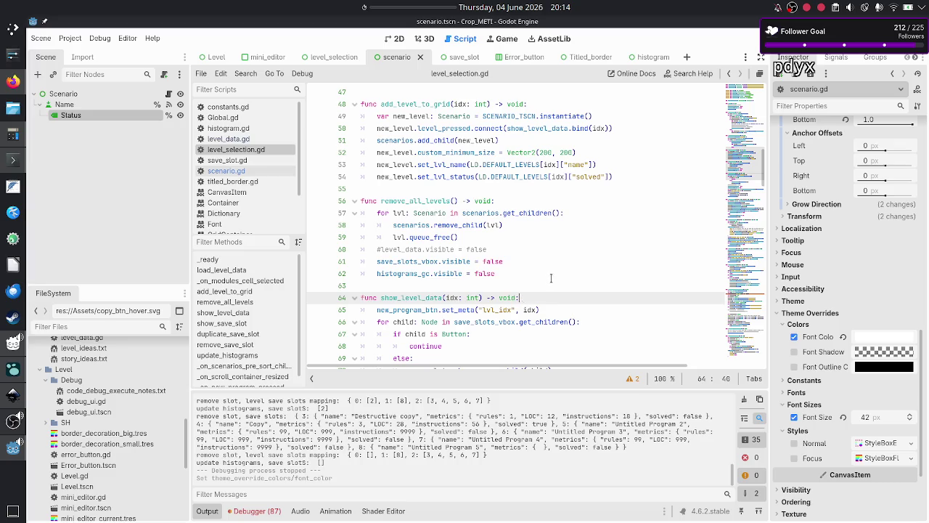
{"action": "scroll", "coordinate": [550, 278], "scroll_direction": "down", "scroll_amount": 3}
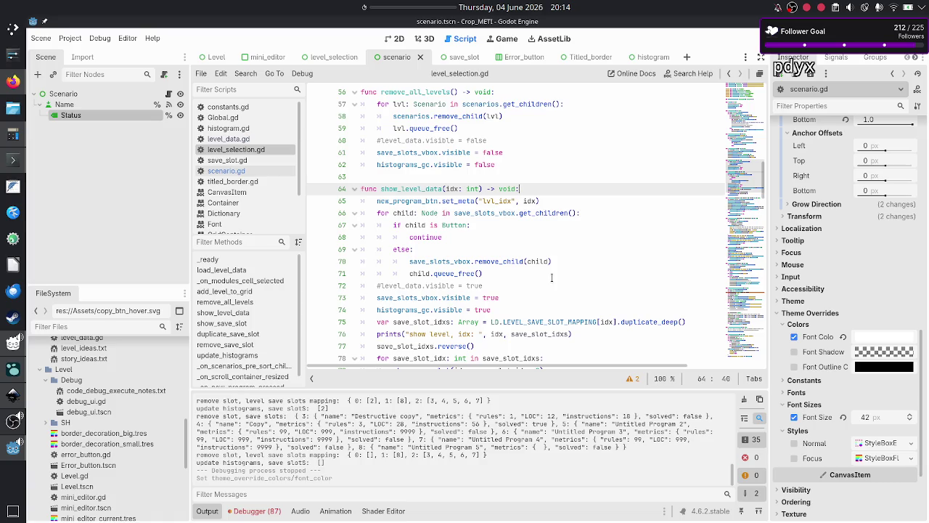
- Add '#TODO: change the font color of scenario.Status to selected color' in show_level_data
{"action": "key", "text": "Return"}
{"action": "key", "text": "Return"}
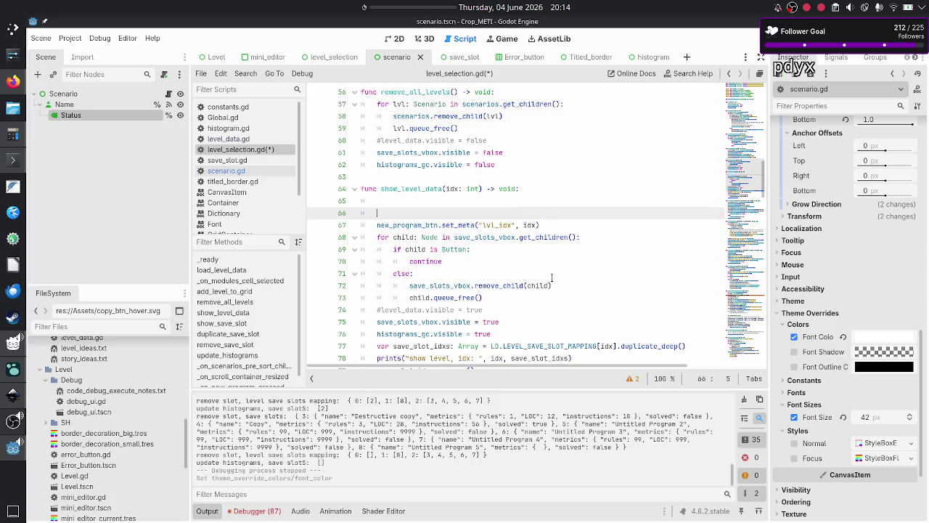
{"action": "key", "text": "BackSpace"}
{"action": "key", "text": "BackSpace"}
{"action": "type", "text": "#TODO: "}
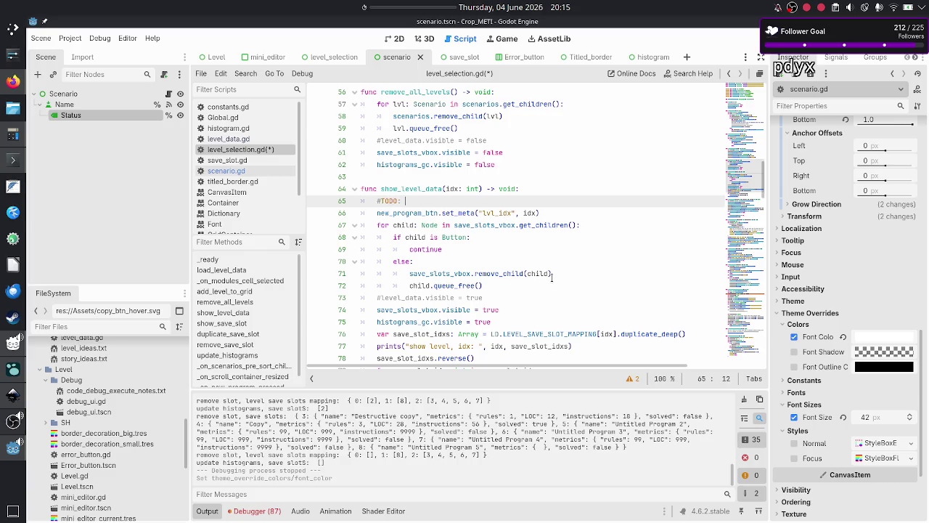
{"action": "type", "text": "change the "}
{"action": "type", "text": "font color of "}
{"action": "type", "text": "scenario"}
{"action": "type", "text": ".Status"}
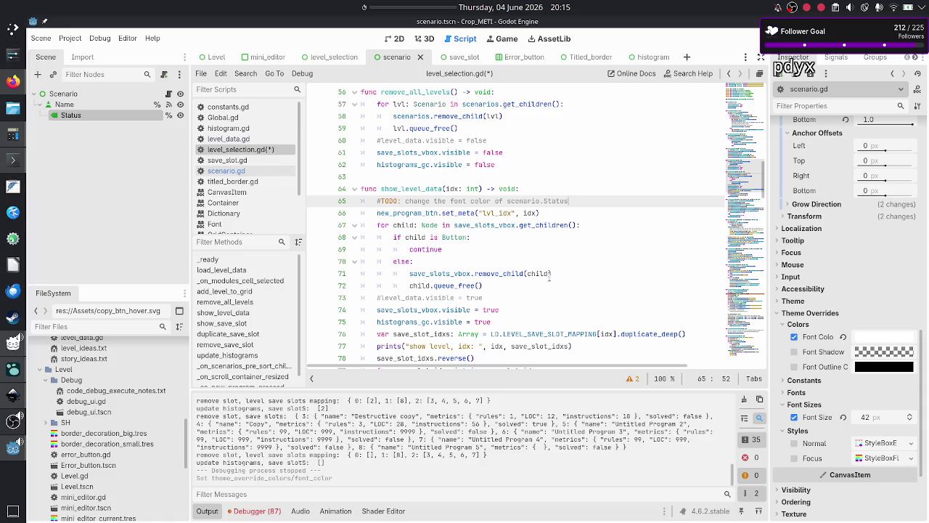
{"action": "type", "text": " to "}
{"action": "type", "text": "selected "}
{"action": "type", "text": "color"}
{"action": "key", "text": "Return"}
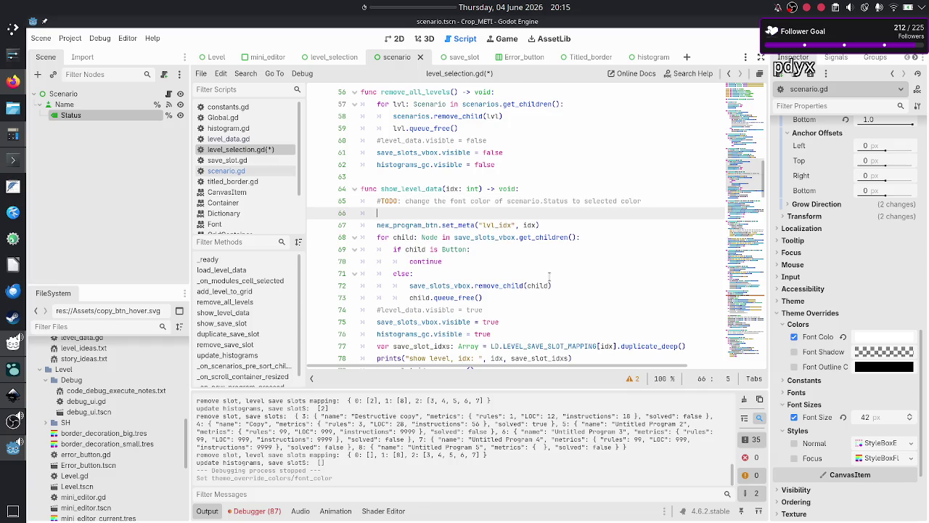
- Add a TODO above it to change all scenarios' Status font colour to unselected color
{"action": "type", "text": "#TOD"}
{"action": "key", "text": "BackSpace"}
{"action": "key", "text": "BackSpace"}
{"action": "key", "text": "BackSpace"}
{"action": "key", "text": "BackSpace"}
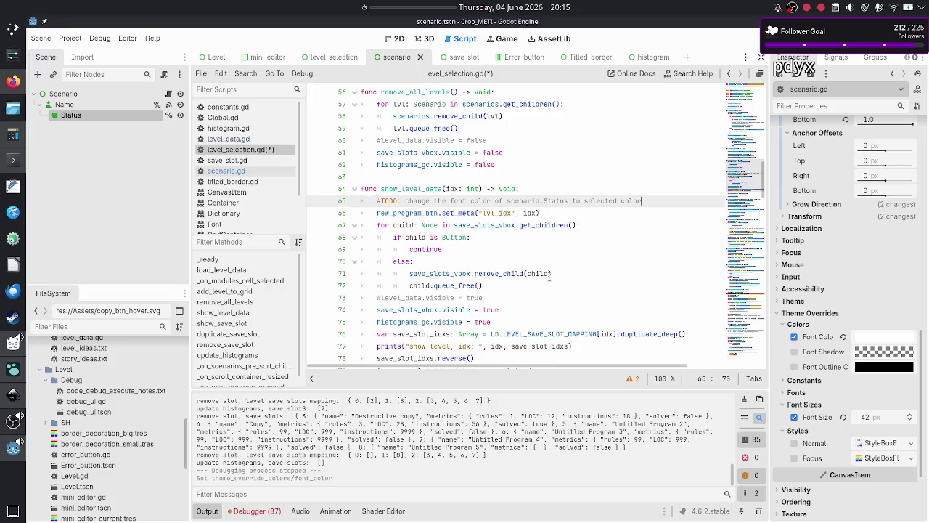
{"action": "key", "text": "Up"}
{"action": "key", "text": "Return"}
{"action": "type", "text": "#TODO: change the font color of all scenarios.Status to unselected "}
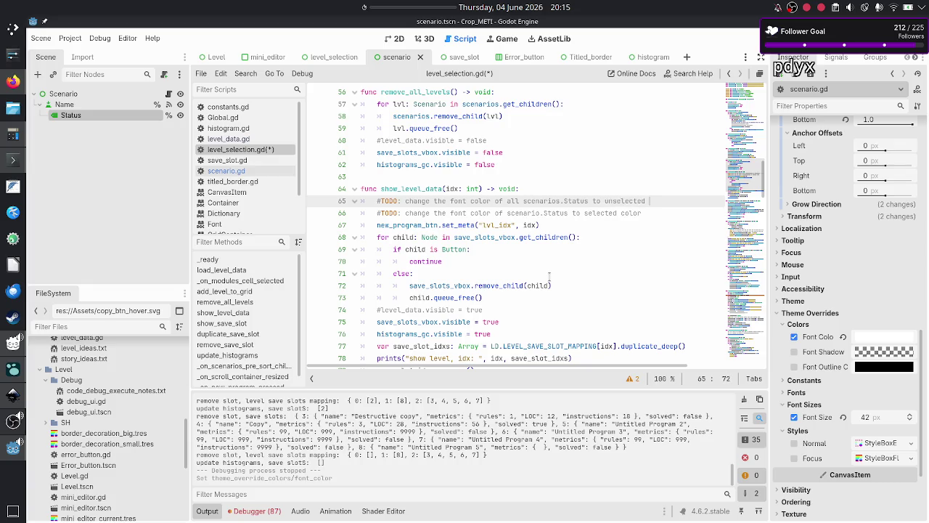
{"action": "type", "text": " color"}
{"action": "left_click", "coordinate": [583, 202]}
- Scroll level_selection.gd down to the remove_save_slot function near line 118
{"action": "scroll", "coordinate": [473, 227], "scroll_direction": "down", "scroll_amount": 6}
{"action": "scroll", "coordinate": [472, 231], "scroll_direction": "up", "scroll_amount": 6}
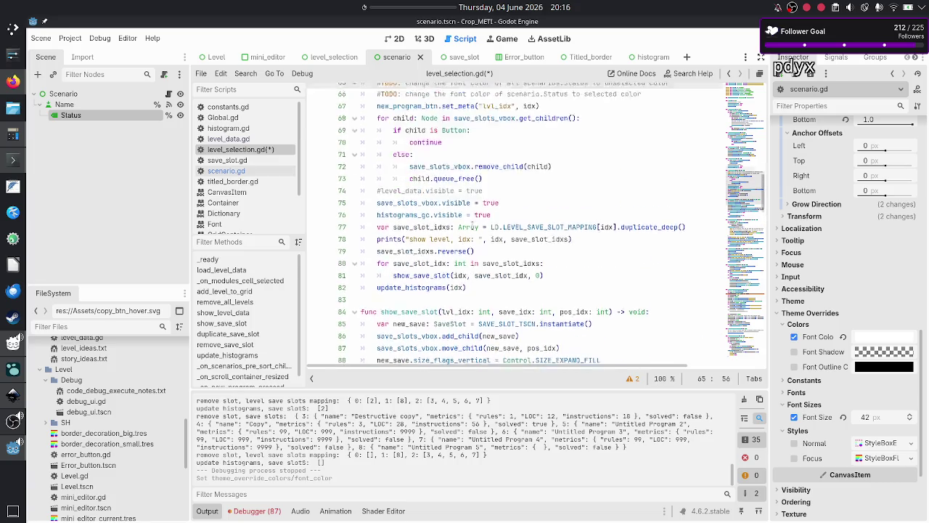
{"action": "scroll", "coordinate": [473, 227], "scroll_direction": "down", "scroll_amount": 1}
{"action": "scroll", "coordinate": [473, 227], "scroll_direction": "up", "scroll_amount": 4}
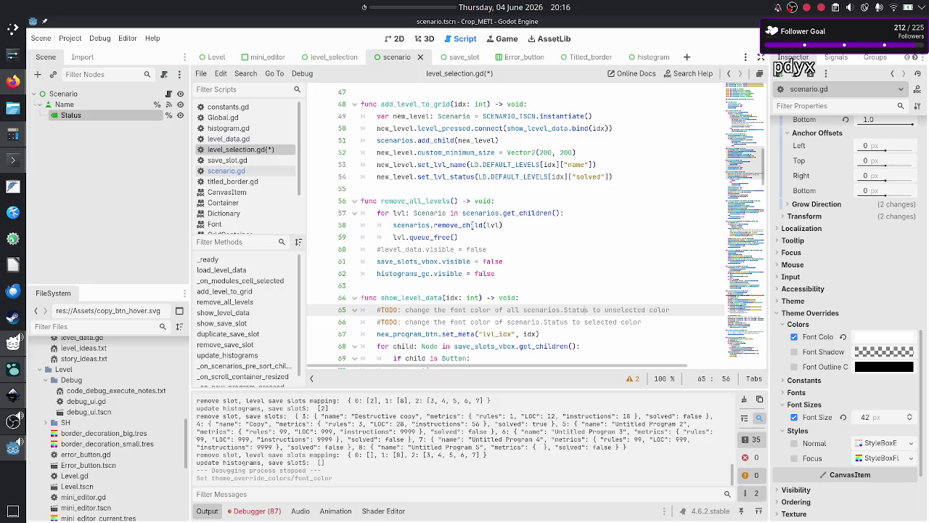
{"action": "scroll", "coordinate": [472, 227], "scroll_direction": "down", "scroll_amount": 13}
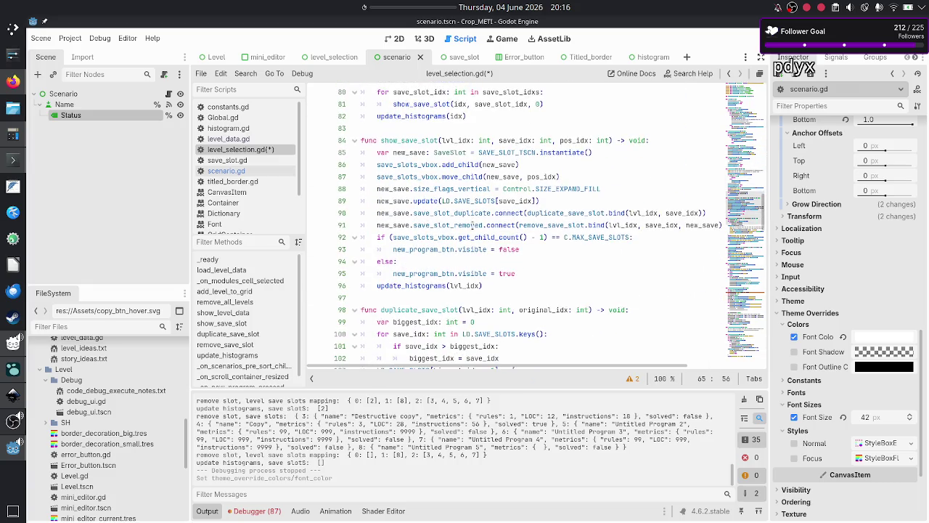
{"action": "scroll", "coordinate": [473, 225], "scroll_direction": "down", "scroll_amount": 8}
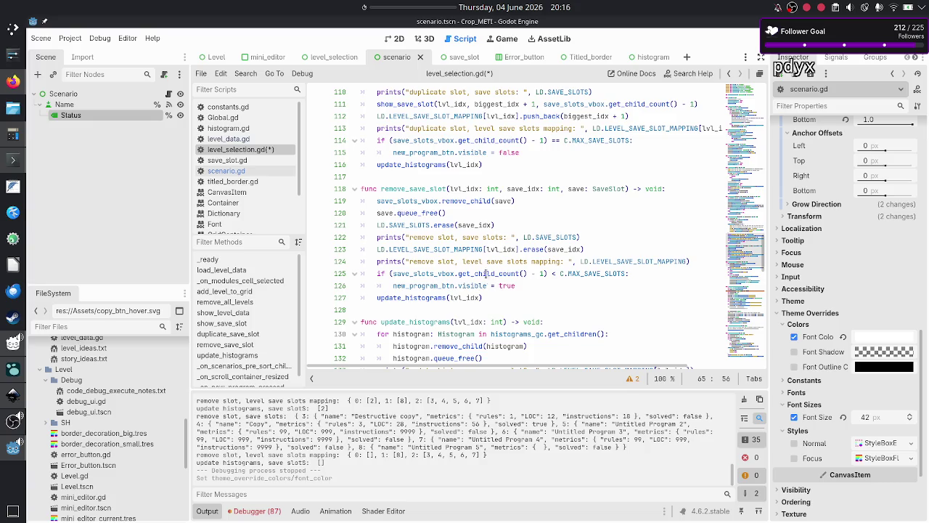
- In remove_save_slot, add a blank line after line 123 and move the mapping prints line above it
{"action": "double_click", "coordinate": [447, 200]}
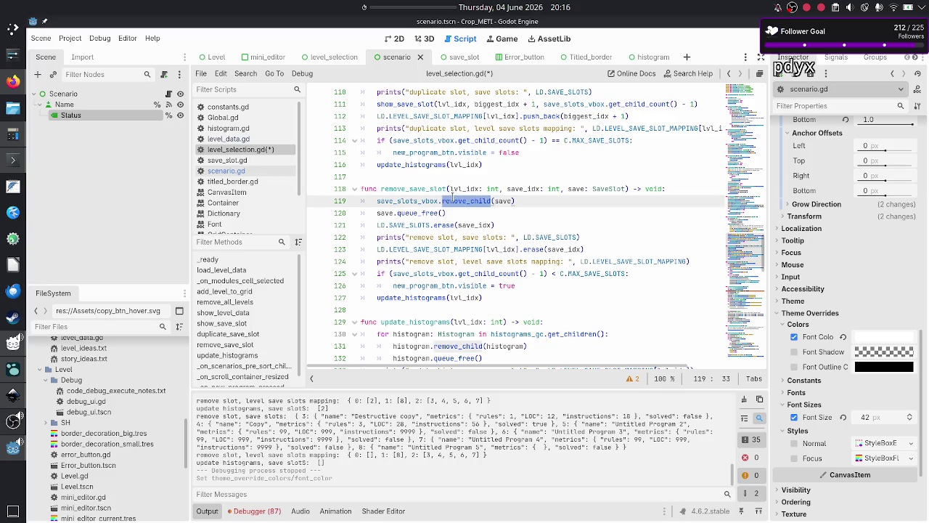
{"action": "key", "text": "Down"}
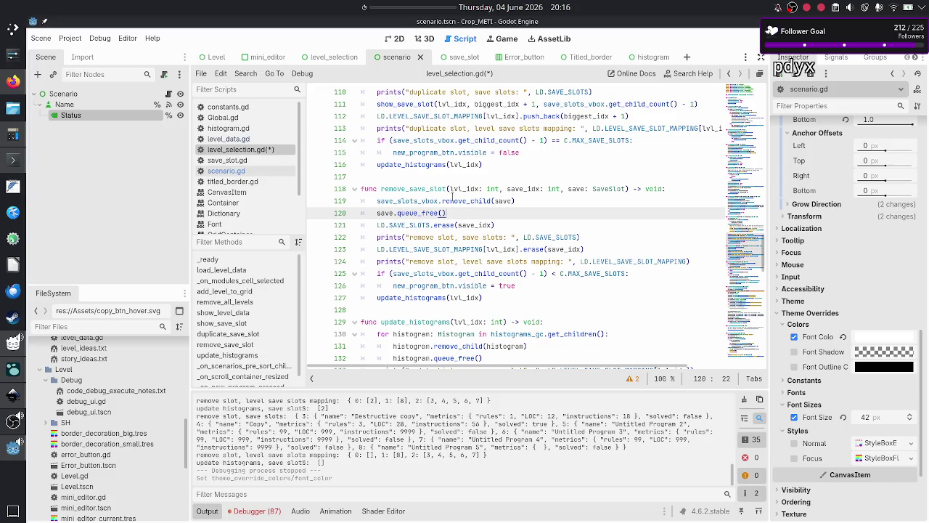
{"action": "key", "text": "Down"}
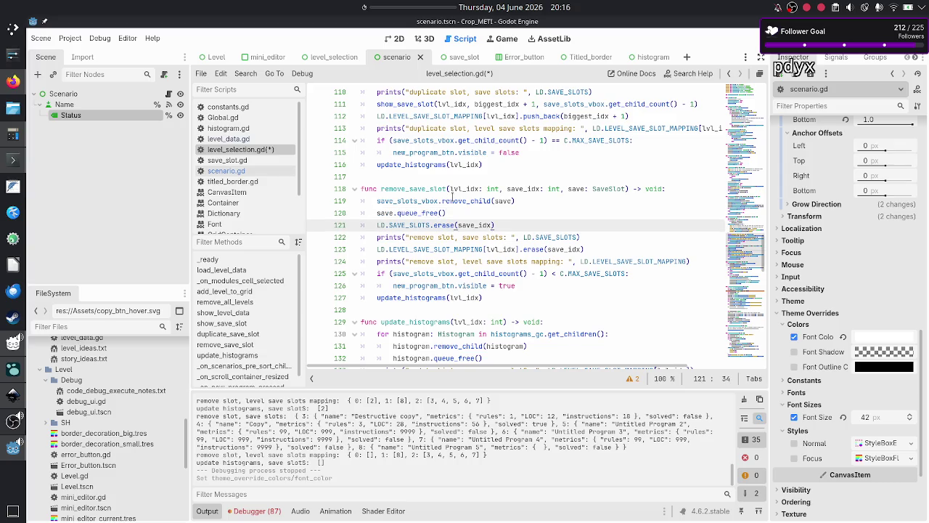
{"action": "key", "text": "Return"}
{"action": "key", "text": "BackSpace"}
{"action": "key", "text": "BackSpace"}
{"action": "key", "text": "Down"}
{"action": "key", "text": "Down"}
{"action": "key", "text": "End"}
{"action": "key", "text": "Return"}
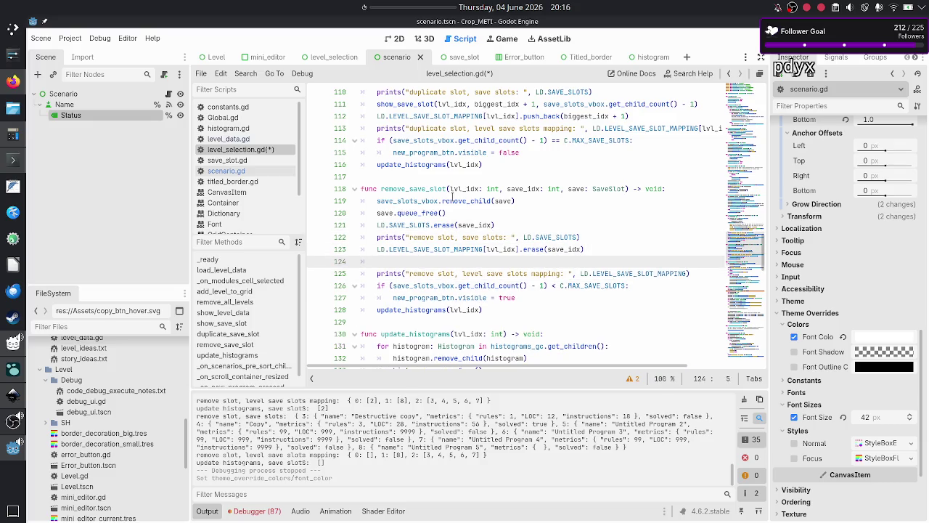
{"action": "key", "text": "alt+Down"}
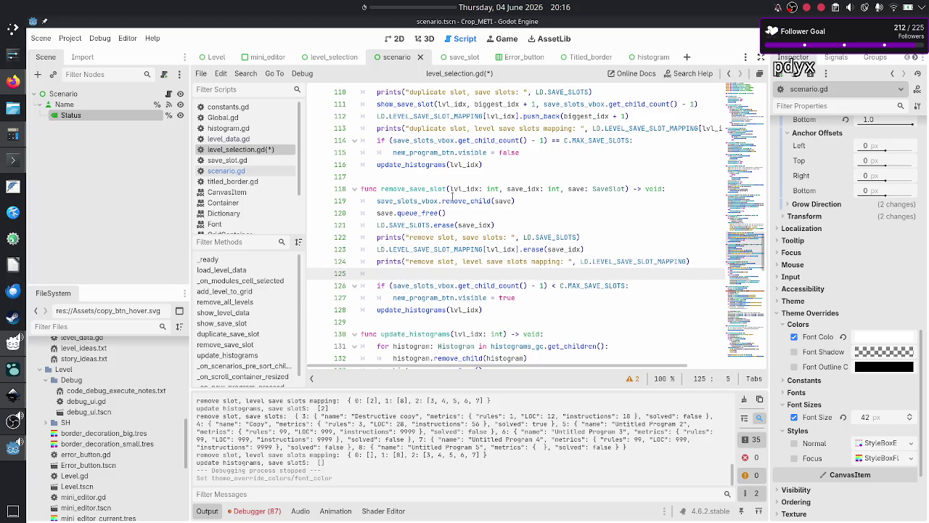
- Write '#TODO: check in the remaining save slots if there is at least one that solves the lvl'
{"action": "type", "text": "#"}
{"action": "key", "text": "BackSpace"}
{"action": "type", "text": "#TODO: c"}
{"action": "type", "text": "heck"}
{"action": "key", "text": "BackSpace"}
{"action": "type", "text": "if in the rem"}
{"action": "type", "text": "aining save slo"}
{"action": "type", "text": "ts ther"}
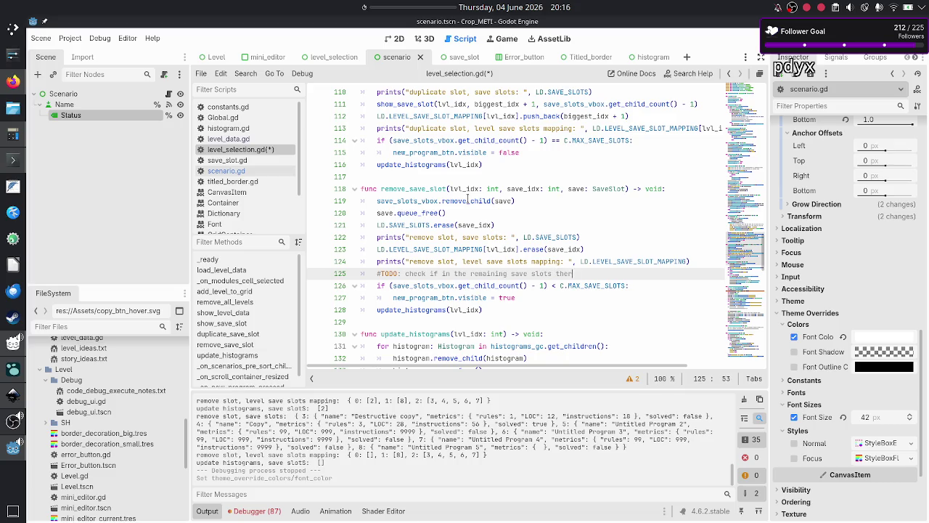
{"action": "type", "text": "e is at least one that "}
{"action": "type", "text": "solves the lv"}
{"action": "type", "text": "l"}
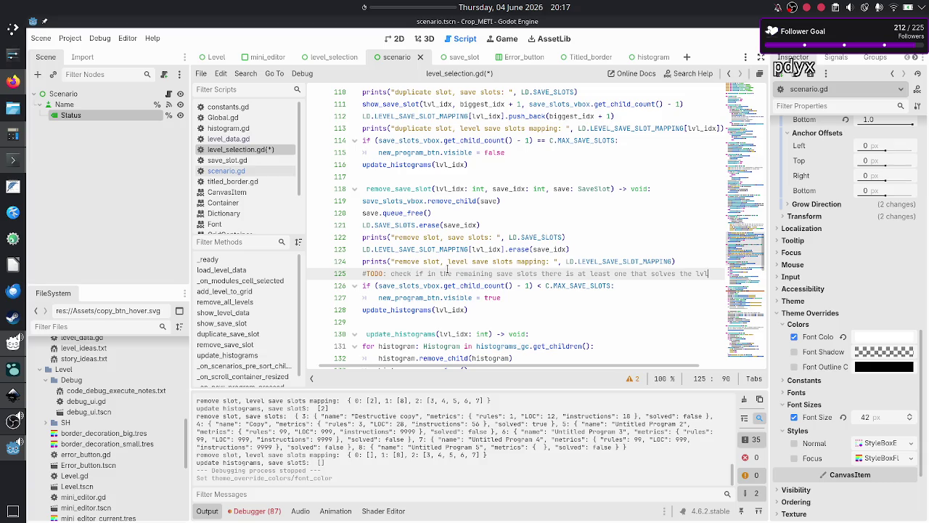
{"action": "key", "text": "BackSpace"}
{"action": "key", "text": "BackSpace"}
{"action": "key", "text": "BackSpace"}
{"action": "type", "text": "in"}
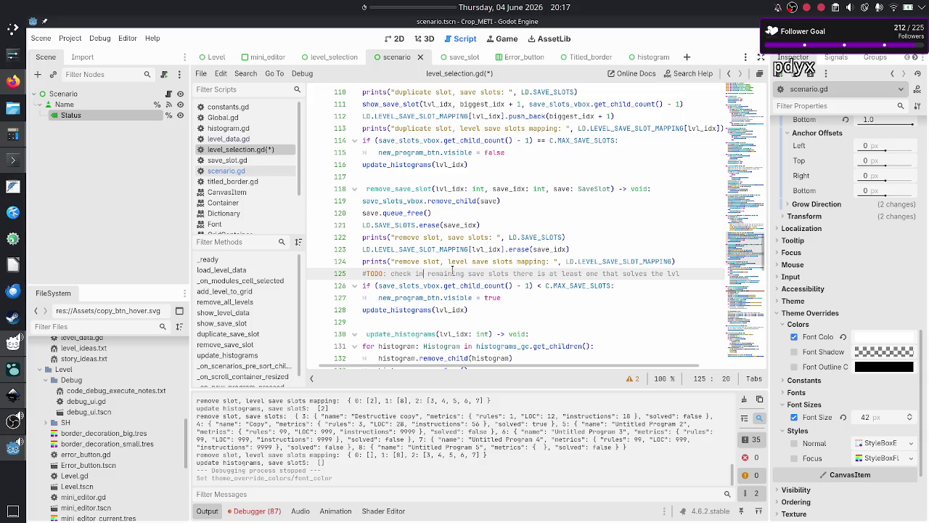
{"action": "key", "text": "ctrl+Right"}
{"action": "key", "text": "ctrl+Right"}
{"action": "key", "text": "ctrl+Right"}
{"action": "type", "text": "if"}
{"action": "key", "text": "ctrl+Right"}
{"action": "key", "text": "ctrl+Right"}
{"action": "key", "text": "ctrl+Right"}
- Add an indented second comment '#TODO: if not, remove the solved flag on the level data'
{"action": "key", "text": "Return"}
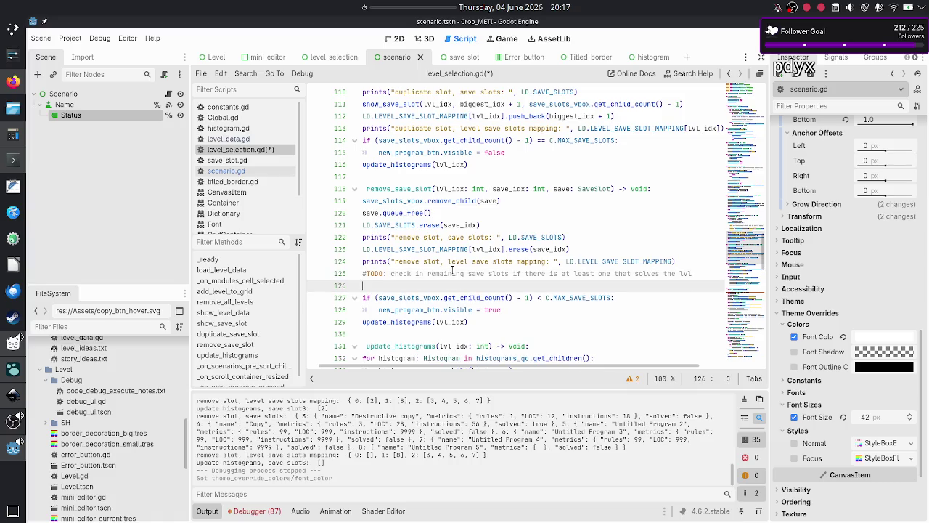
{"action": "type", "text": "#"}
{"action": "key", "text": "Tab"}
{"action": "type", "text": "TODO: "}
{"action": "type", "text": "if not, "}
{"action": "type", "text": "remove the solv"}
{"action": "type", "text": "ed "}
{"action": "type", "text": "flag on the lvel"}
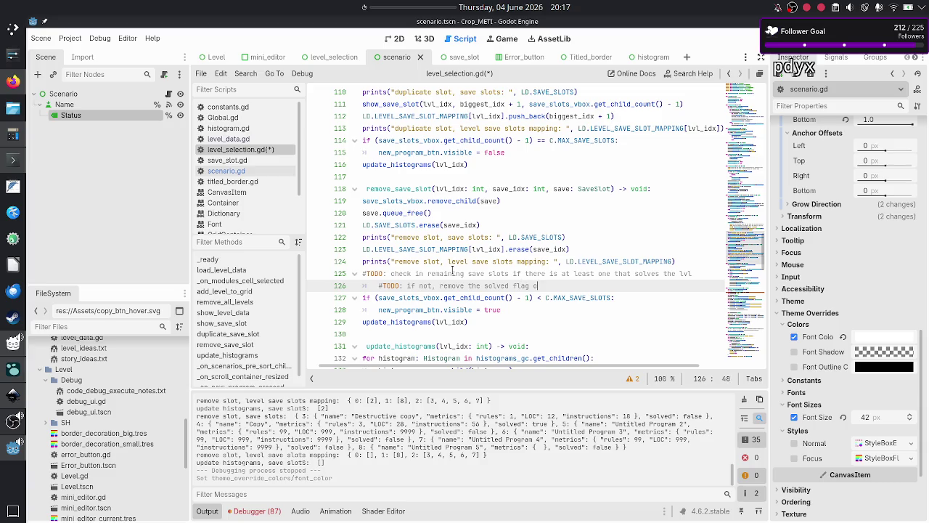
{"action": "key", "text": "BackSpace"}
{"action": "key", "text": "BackSpace"}
{"action": "key", "text": "BackSpace"}
{"action": "type", "text": "evel data"}
{"action": "right_click", "coordinate": [430, 7]}
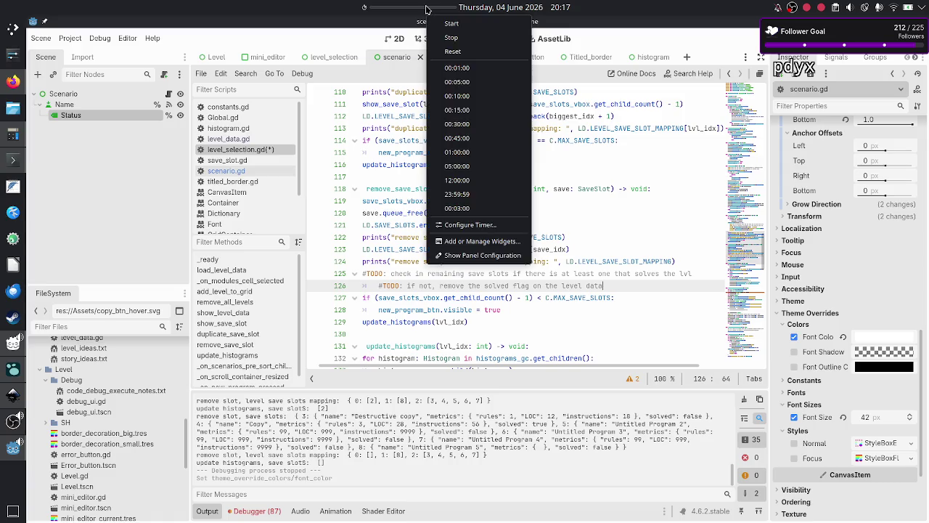
- Start a 00:03:00 timer, mute the Microphone in OBS Studio, then hide OBS
{"action": "left_click", "coordinate": [464, 209]}
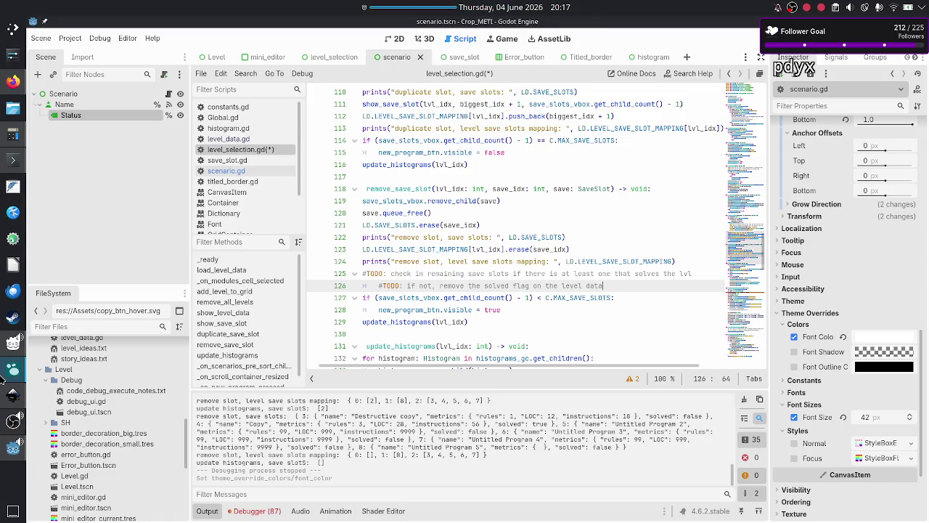
{"action": "left_click", "coordinate": [13, 421]}
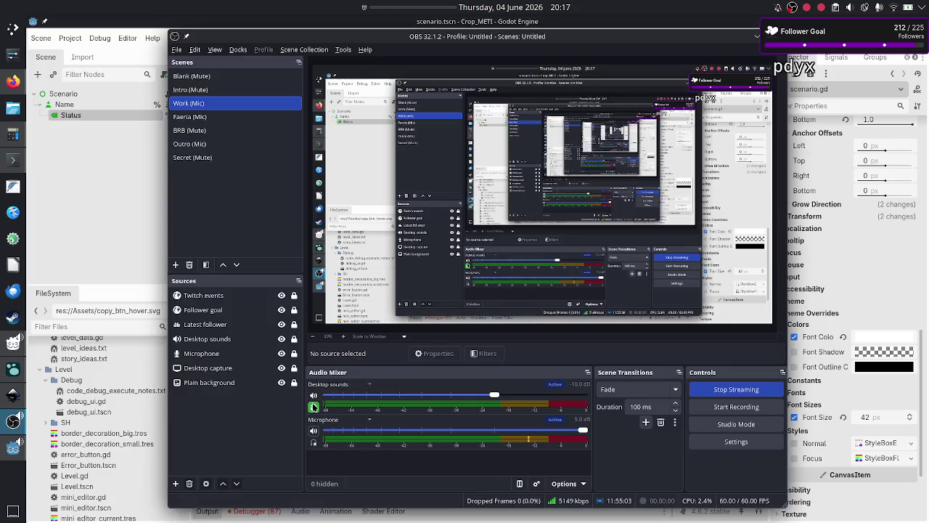
{"action": "left_click", "coordinate": [313, 431]}
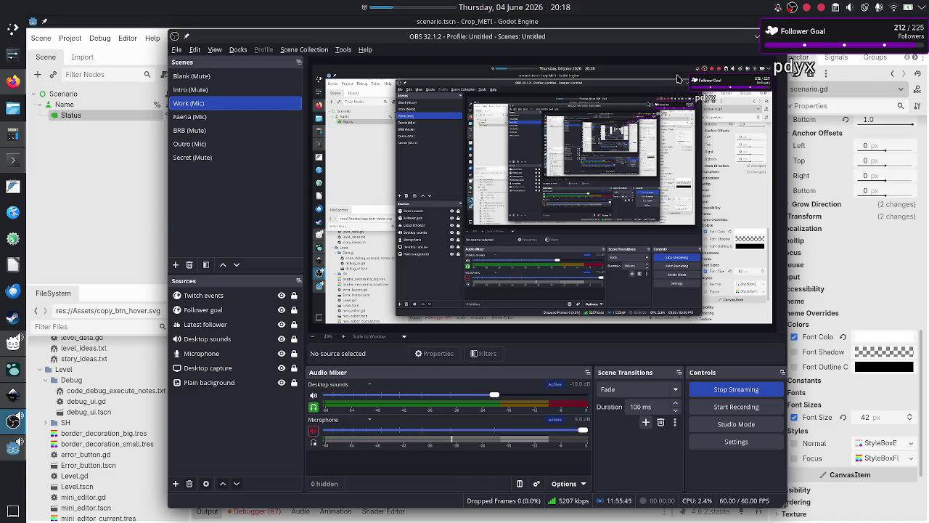
{"action": "left_click", "coordinate": [757, 37]}
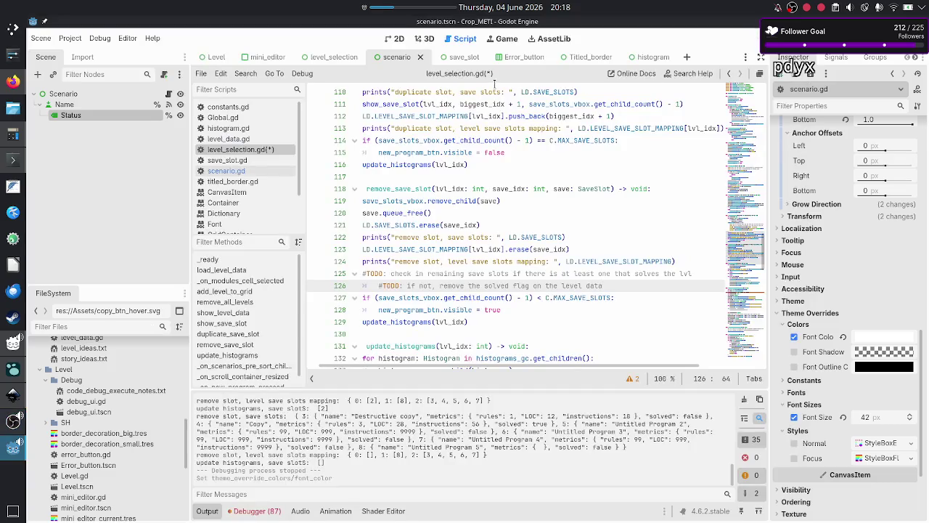
- Let the 3-minute timer run out and dismiss its 'Time out!' notice with OK
{"action": "mouse_move", "coordinate": [435, 5]}
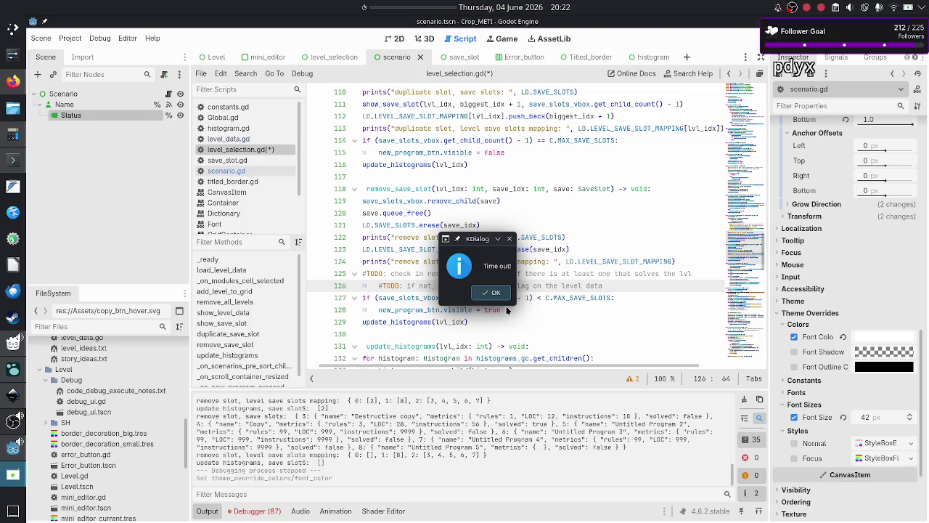
{"action": "left_click", "coordinate": [494, 292]}
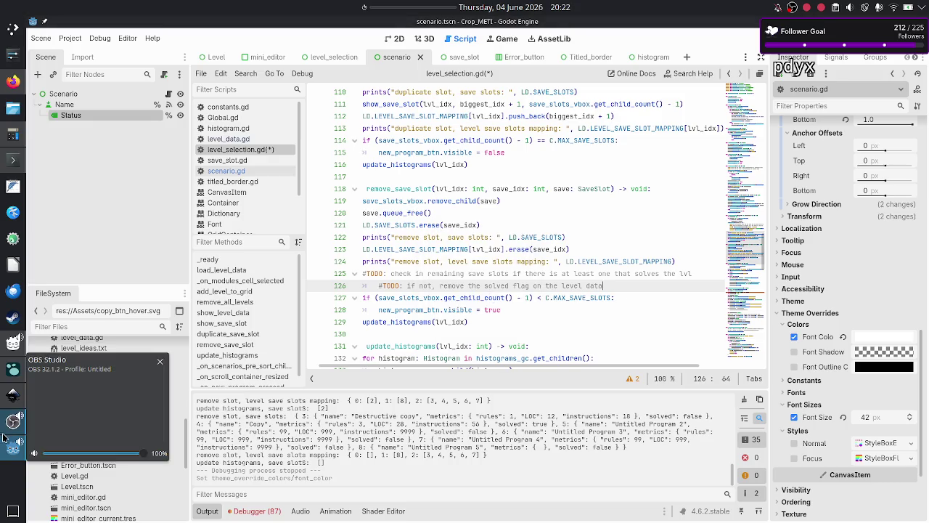
- Unmute the Microphone in OBS Studio's Audio Mixer and close the OBS window
{"action": "left_click", "coordinate": [102, 401]}
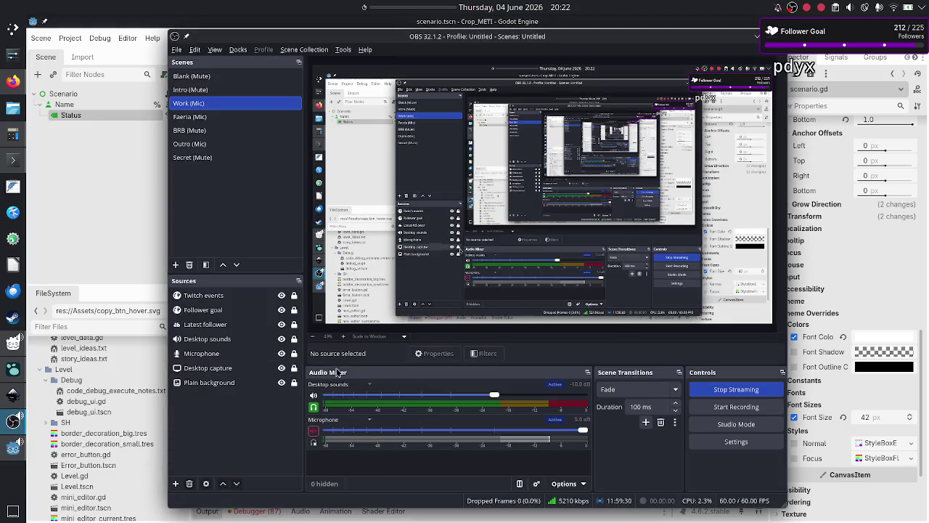
{"action": "left_click", "coordinate": [314, 432]}
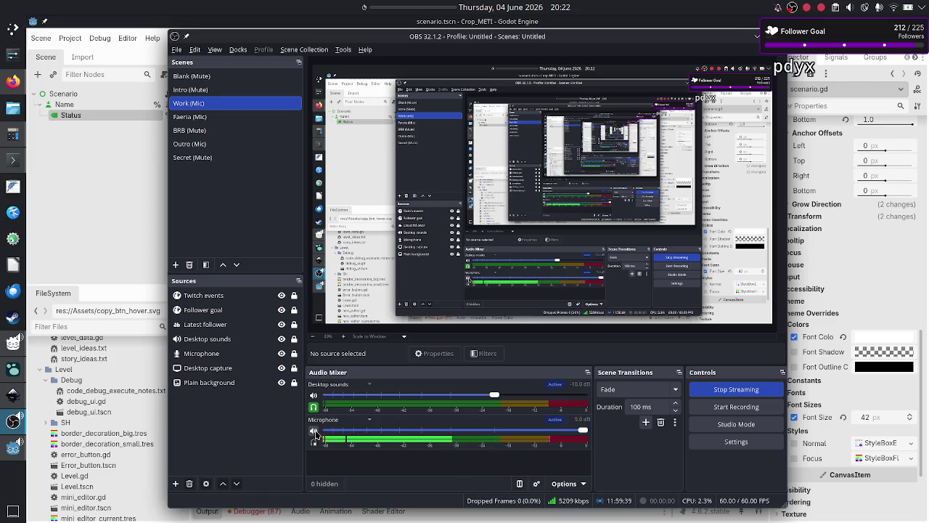
{"action": "left_click", "coordinate": [756, 38]}
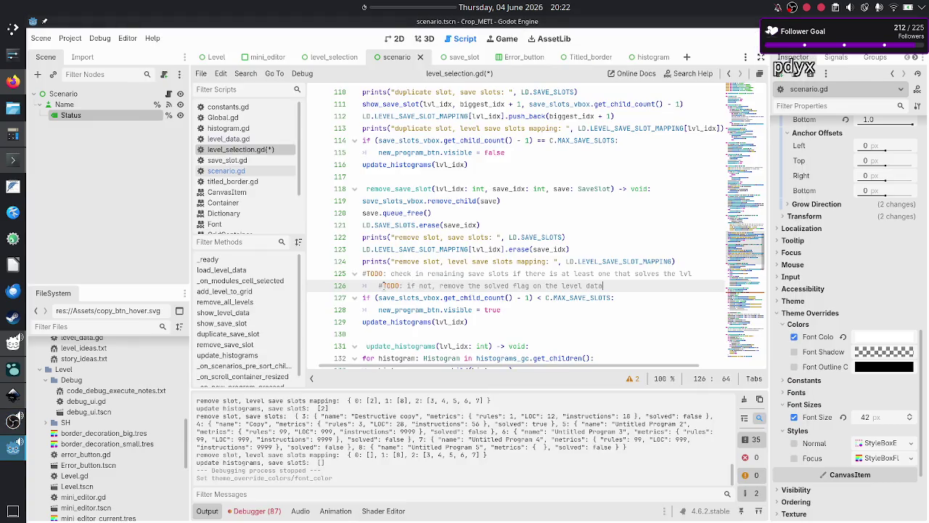
- Insert a new empty line after line 124 in remove_save_slot
{"action": "left_click", "coordinate": [567, 286]}
{"action": "left_click", "coordinate": [404, 183]}
{"action": "key", "text": "Home"}
{"action": "key", "text": "Down"}
{"action": "key", "text": "Down"}
{"action": "key", "text": "Down"}
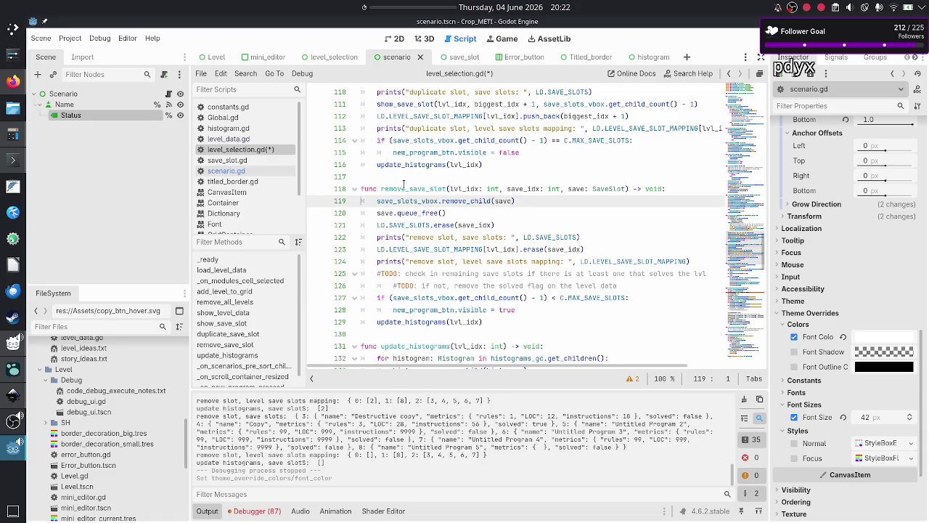
{"action": "key", "text": "Down"}
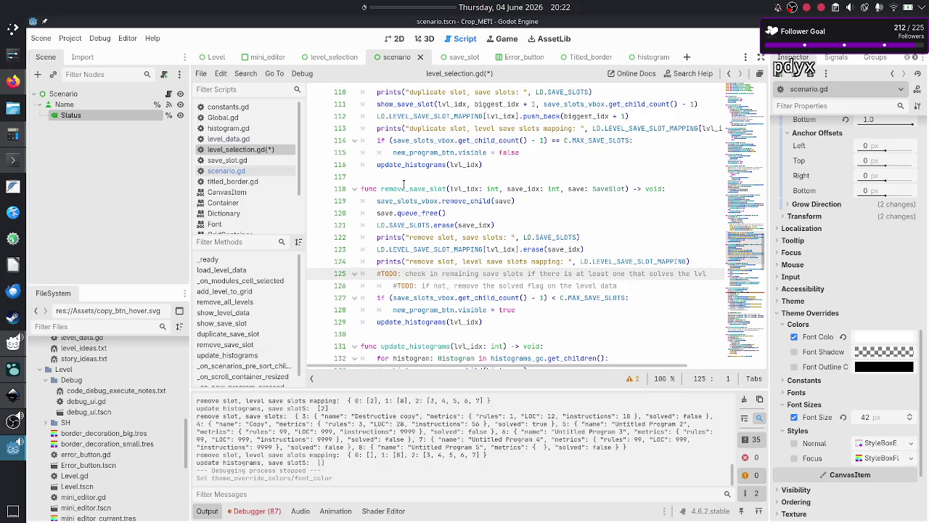
{"action": "key", "text": "Left"}
{"action": "key", "text": "Return"}
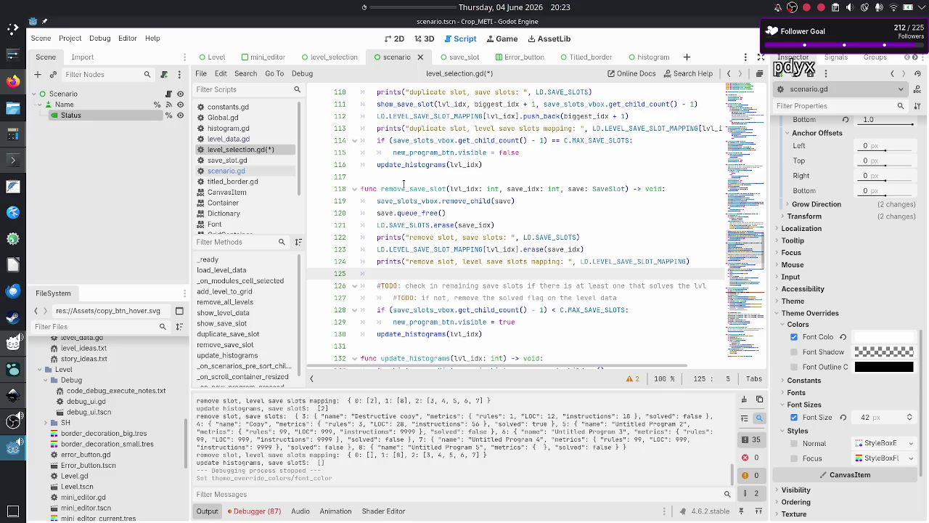
- Scroll up to duplicate_save_slot and search the script for 'save_slot_idx'
{"action": "key", "text": "Up"}
{"action": "key", "text": "Up"}
{"action": "key", "text": "Up"}
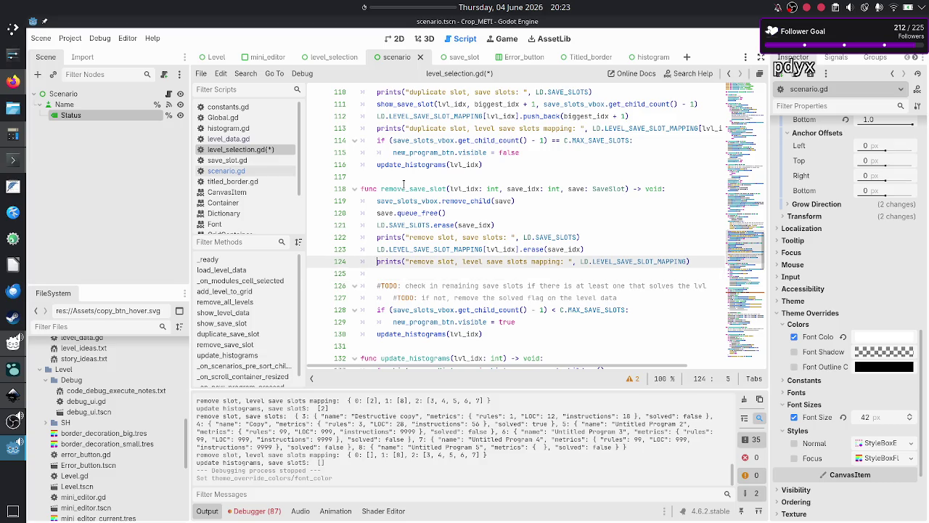
{"action": "key", "text": "Up"}
{"action": "key", "text": "Up"}
{"action": "key", "text": "Up"}
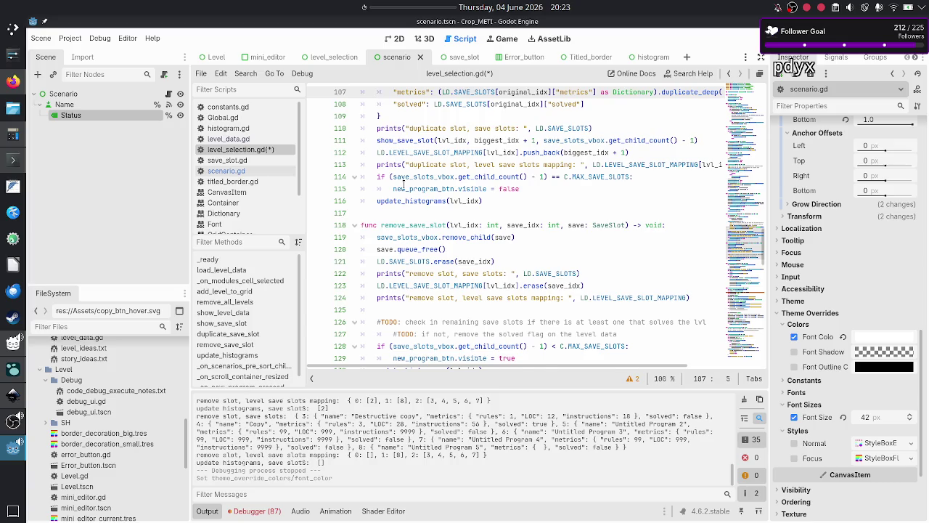
{"action": "key", "text": "Up"}
{"action": "key", "text": "Up"}
{"action": "key", "text": "Up"}
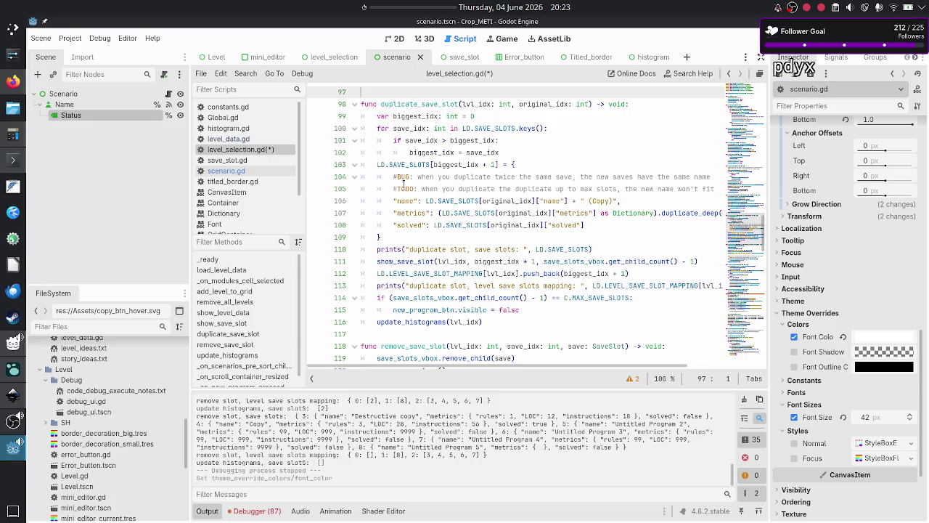
{"action": "key", "text": "ctrl+f"}
{"action": "type", "text": "sa"}
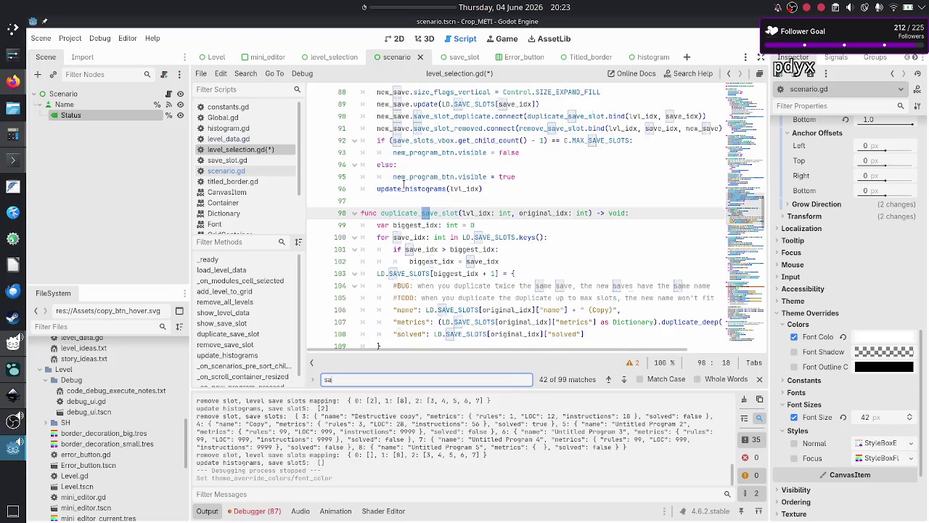
{"action": "type", "text": "ve_slot_idx"}
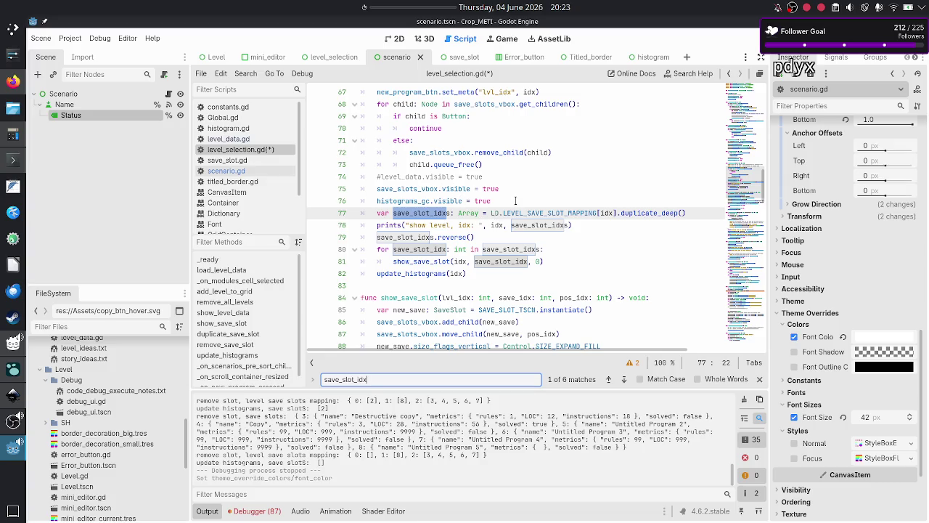
- Copy the save_slot_idxs block, lines 77–81, from show_level_data
{"action": "scroll", "coordinate": [502, 202], "scroll_direction": "up", "scroll_amount": 3}
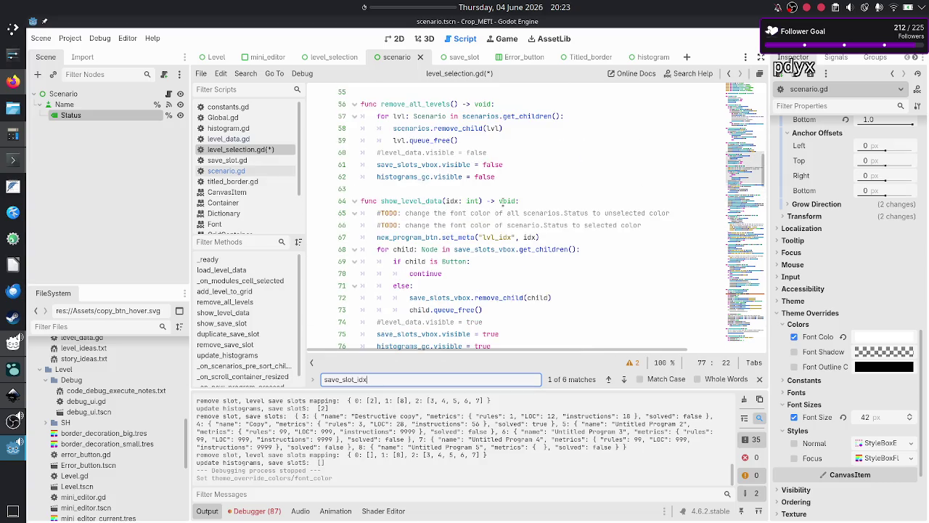
{"action": "scroll", "coordinate": [502, 202], "scroll_direction": "down", "scroll_amount": 2}
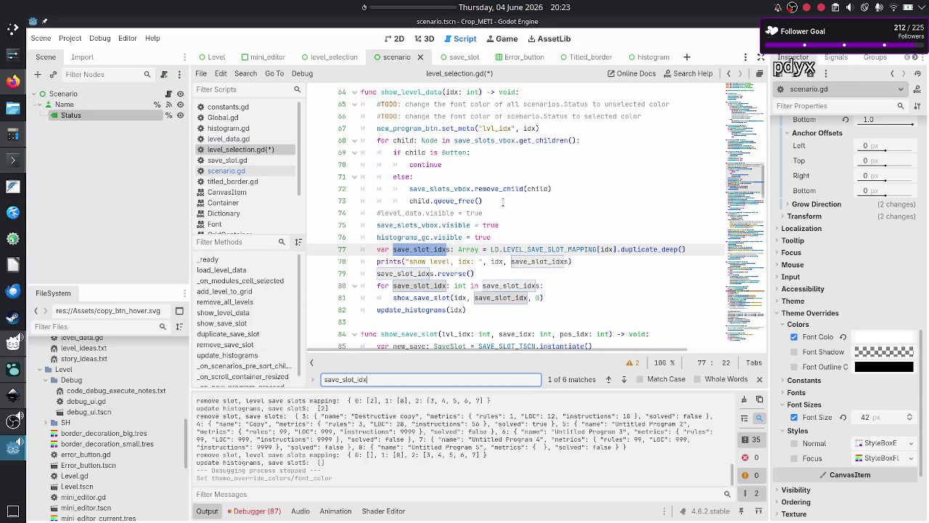
{"action": "left_click", "coordinate": [524, 232]}
{"action": "key", "text": "Down"}
{"action": "key", "text": "Down"}
{"action": "key", "text": "Home"}
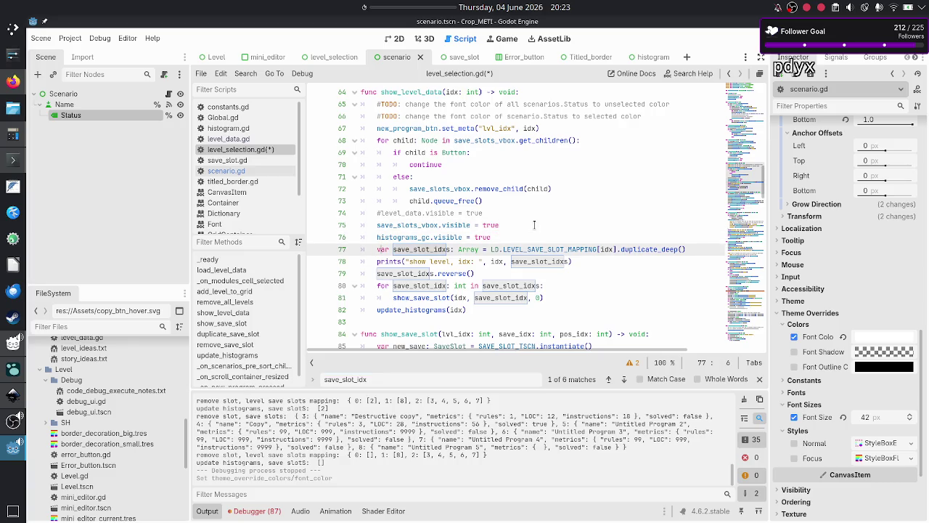
{"action": "key", "text": "shift+Down"}
{"action": "key", "text": "shift+Down"}
{"action": "key", "text": "shift+Down"}
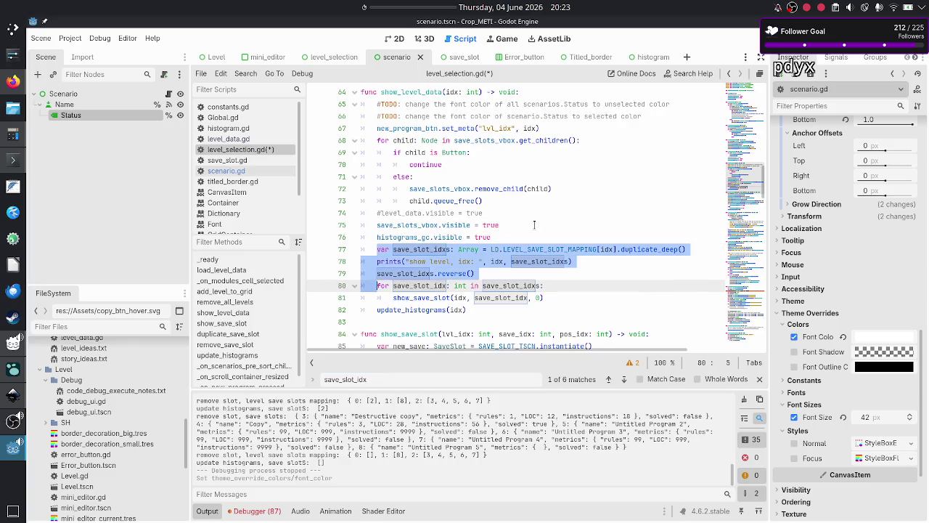
{"action": "key", "text": "shift+Left"}
{"action": "key", "text": "ctrl+c"}
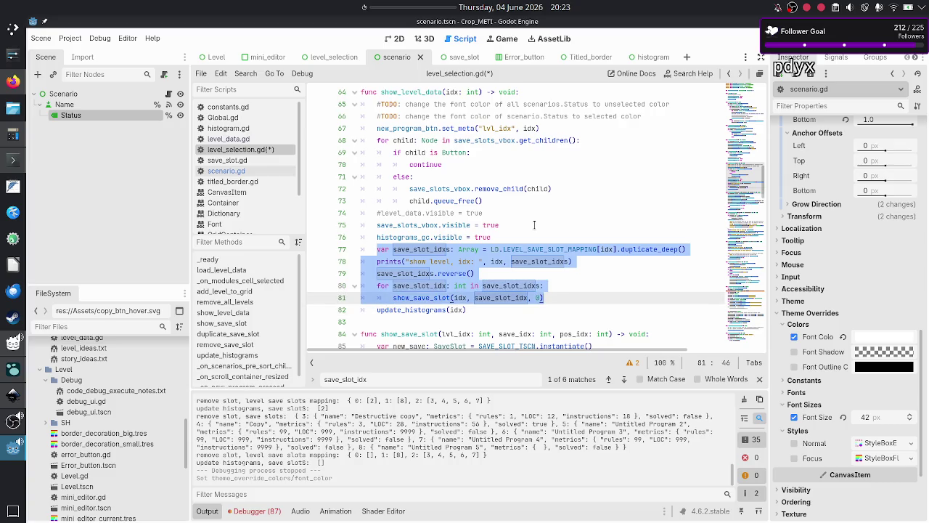
{"action": "key", "text": "Down"}
- Scroll back to remove_save_slot and place the caret after the mapping print
{"action": "scroll", "coordinate": [514, 218], "scroll_direction": "up", "scroll_amount": 6}
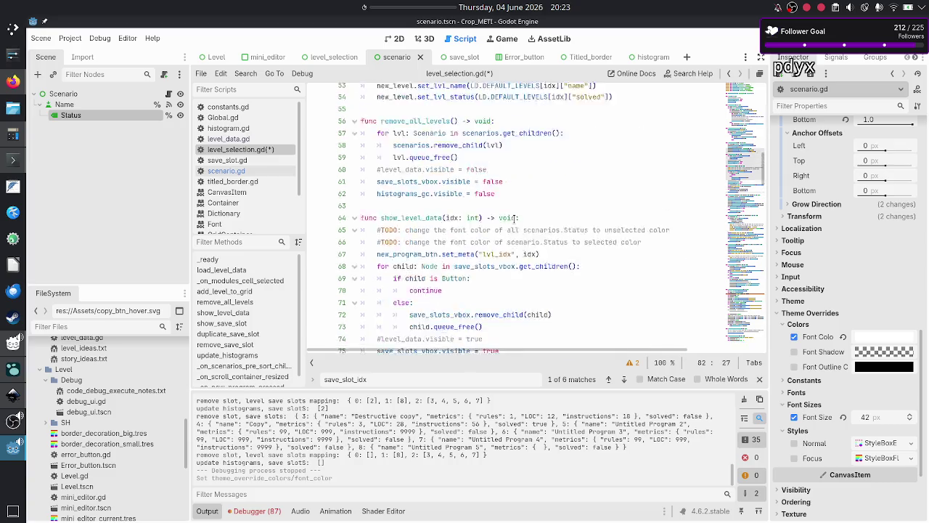
{"action": "scroll", "coordinate": [514, 219], "scroll_direction": "up", "scroll_amount": 13}
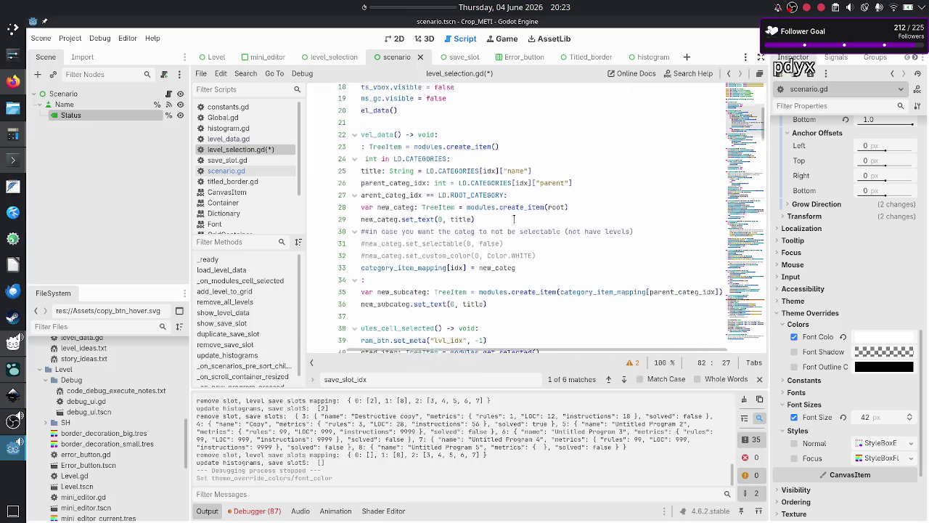
{"action": "scroll", "coordinate": [514, 219], "scroll_direction": "down", "scroll_amount": 20}
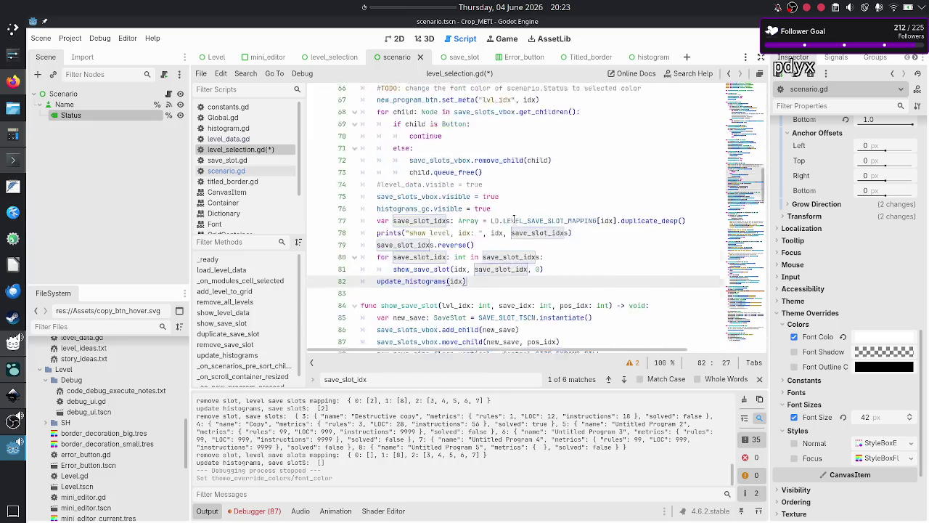
{"action": "scroll", "coordinate": [514, 218], "scroll_direction": "down", "scroll_amount": 1}
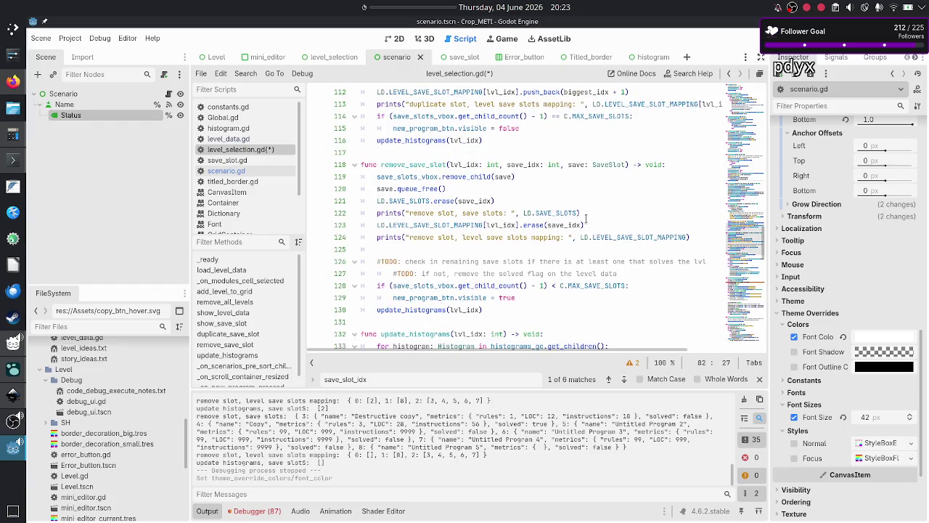
{"action": "left_click", "coordinate": [509, 262]}
- Paste the save_slot_idxs block and compare it with SAVE_SLOTS and LD.LEVEL_SAVE_SLOT_MAPPING above
{"action": "key", "text": "ctrl+v"}
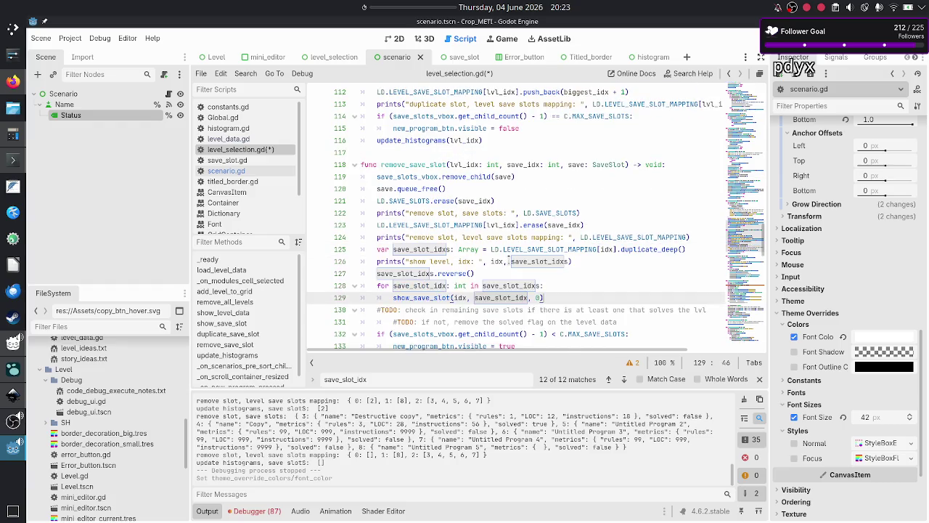
{"action": "left_click", "coordinate": [412, 249]}
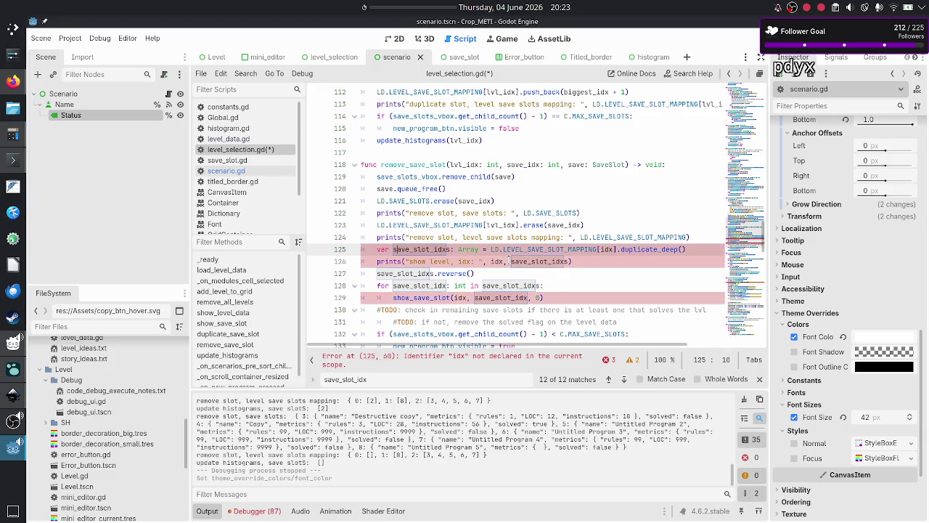
{"action": "key", "text": "Up"}
{"action": "key", "text": "Up"}
{"action": "key", "text": "Up"}
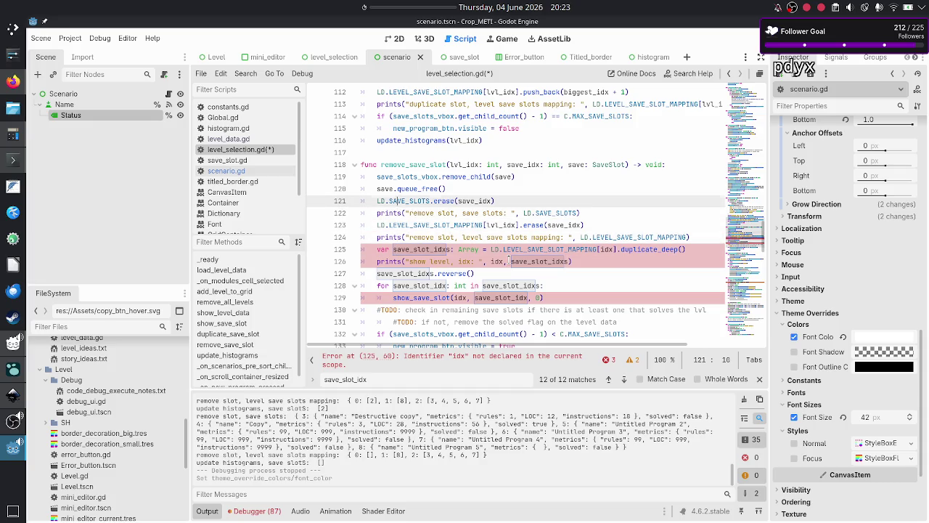
{"action": "key", "text": "Down"}
{"action": "key", "text": "ctrl+Left"}
{"action": "key", "text": "shift+Right"}
{"action": "key", "text": "shift+Right"}
{"action": "key", "text": "shift+Right"}
{"action": "key", "text": "shift+Right"}
{"action": "key", "text": "shift+Right"}
{"action": "key", "text": "shift+Right"}
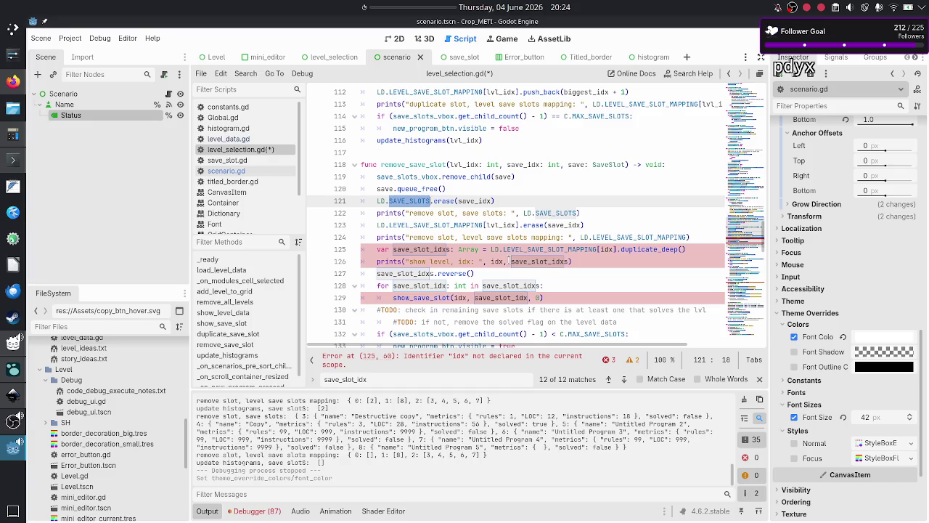
{"action": "key", "text": "Down"}
{"action": "key", "text": "Down"}
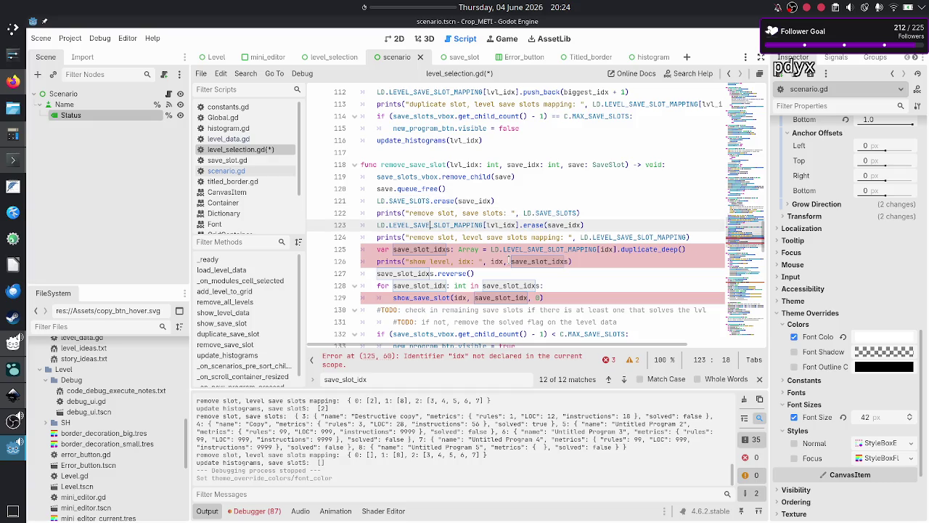
{"action": "key", "text": "ctrl+Right"}
{"action": "key", "text": "shift+Left"}
{"action": "key", "text": "shift+Left"}
{"action": "key", "text": "shift+Left"}
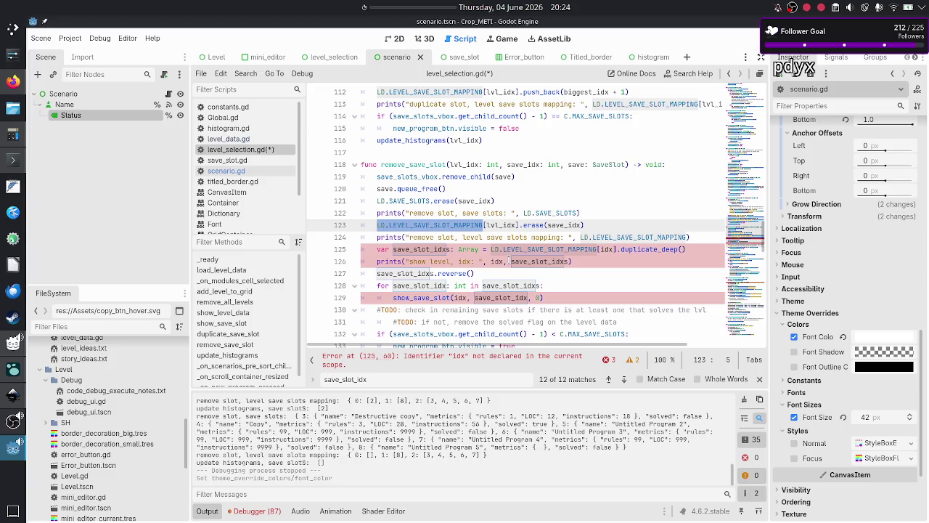
- Change the mapping index on line 125 from [idx] to [lvl_idx]
{"action": "key", "text": "Down"}
{"action": "key", "text": "Down"}
{"action": "key", "text": "Right"}
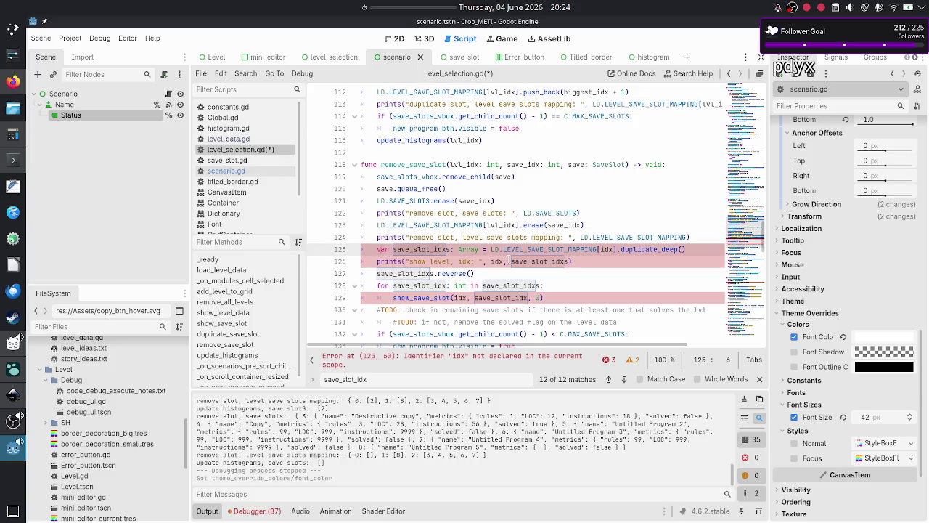
{"action": "key", "text": "ctrl+Right"}
{"action": "key", "text": "ctrl+Right"}
{"action": "key", "text": "Right"}
{"action": "key", "text": "shift+Right"}
{"action": "key", "text": "shift+Right"}
{"action": "key", "text": "shift+Right"}
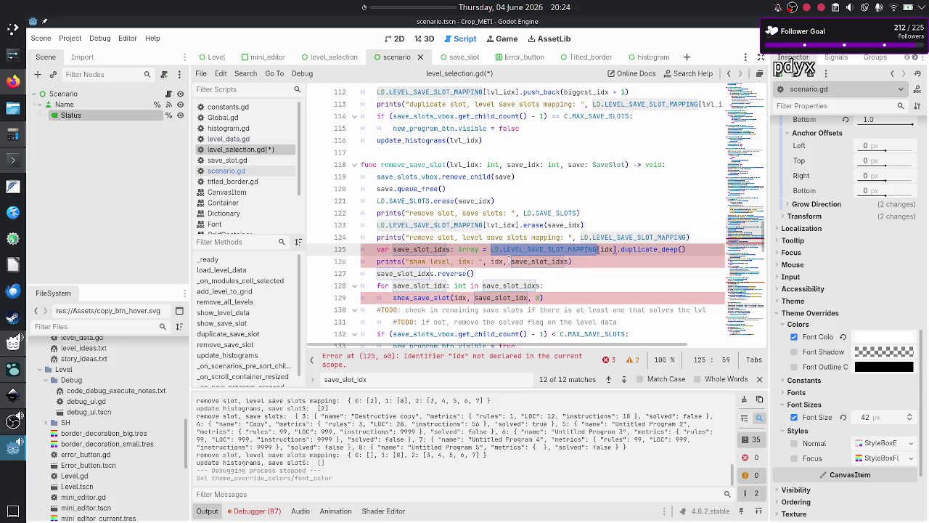
{"action": "key", "text": "Right"}
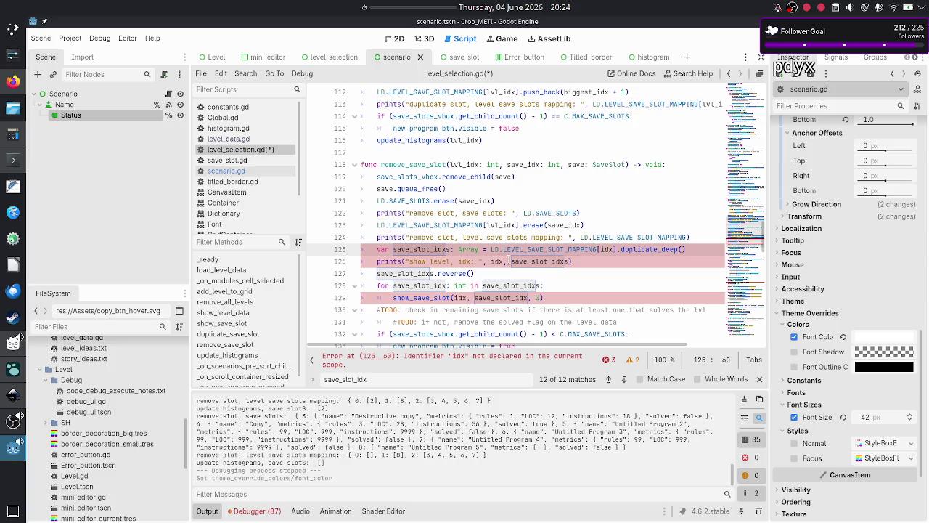
{"action": "type", "text": "lvl_"}
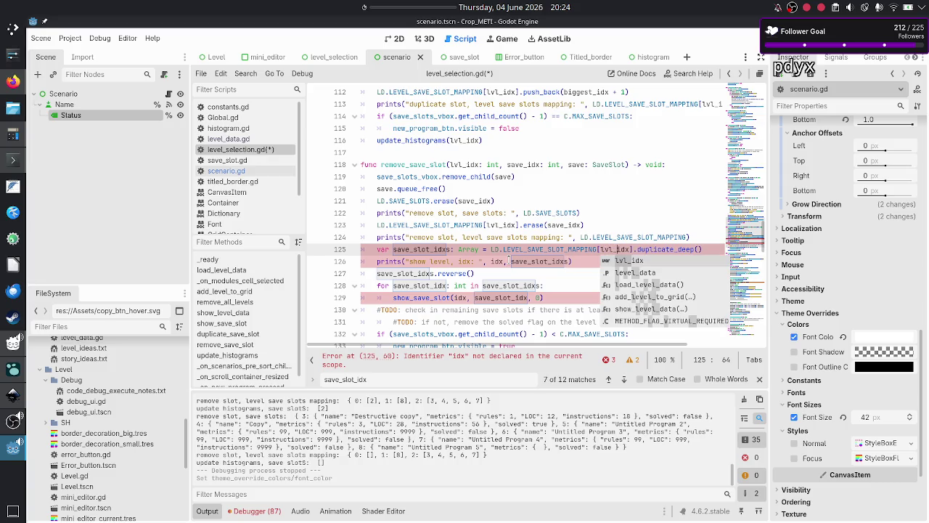
{"action": "key", "text": "Escape"}
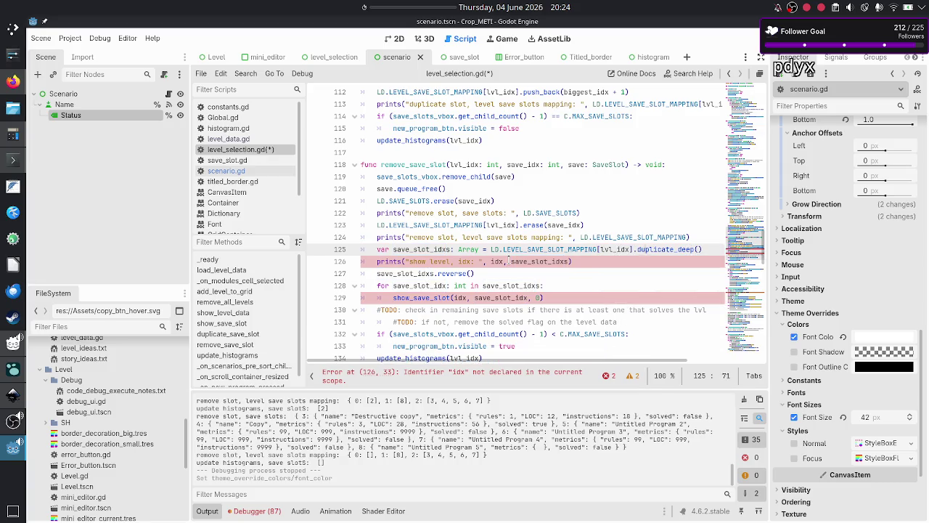
- Delete the show level prints line and the save_slot_idxs.reverse() line
{"action": "key", "text": "Down"}
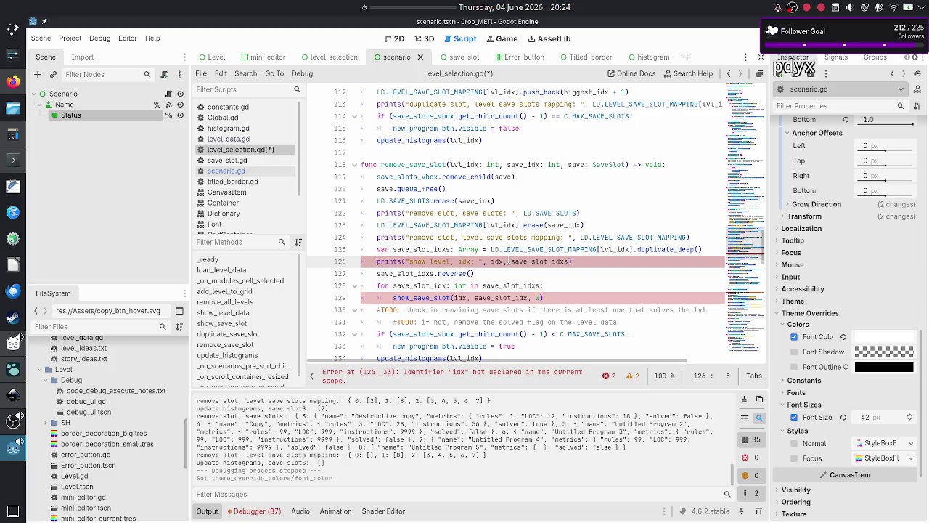
{"action": "key", "text": "shift+Down"}
{"action": "key", "text": "shift+Left"}
{"action": "key", "text": "BackSpace"}
{"action": "key", "text": "BackSpace"}
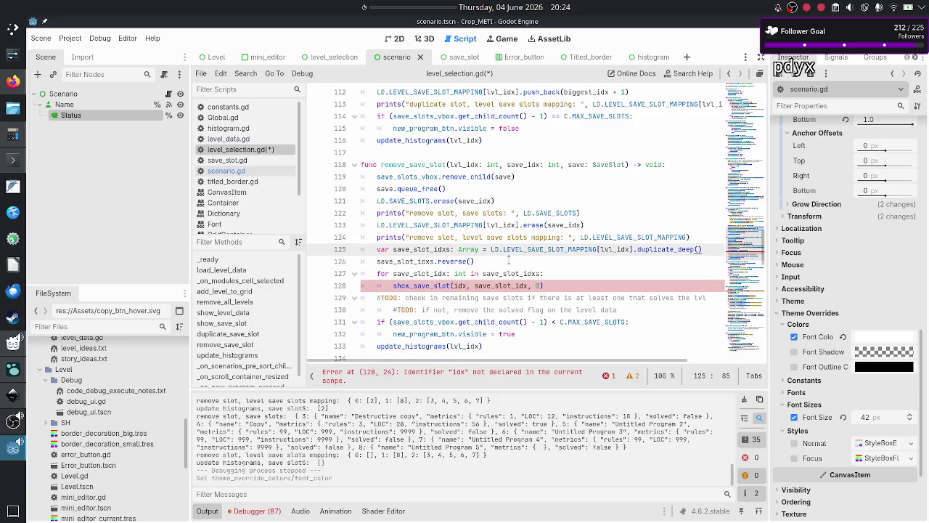
{"action": "key", "text": "Right"}
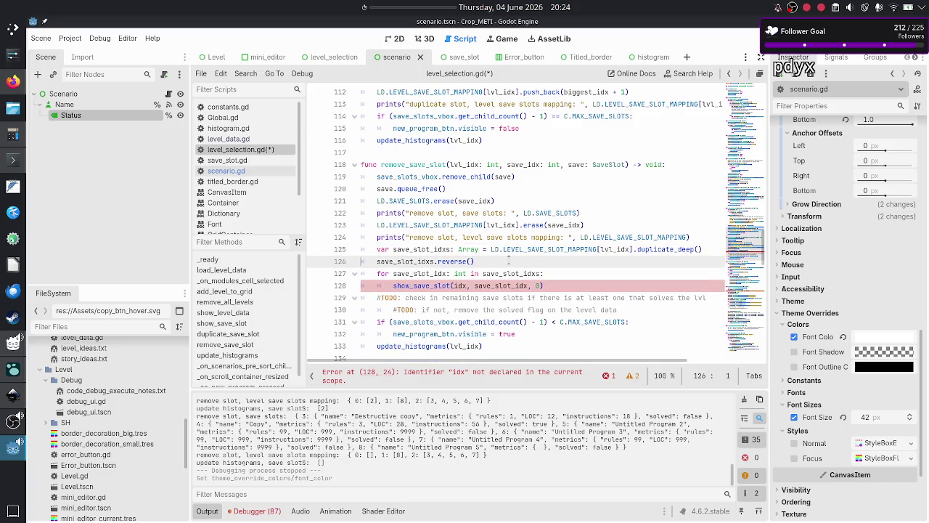
{"action": "key", "text": "shift+End"}
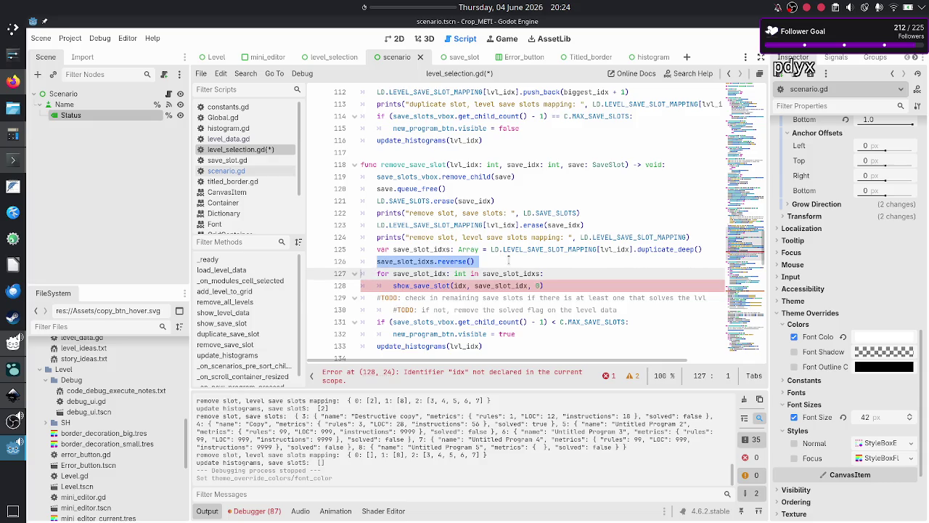
{"action": "key", "text": "BackSpace"}
{"action": "key", "text": "BackSpace"}
{"action": "key", "text": "BackSpace"}
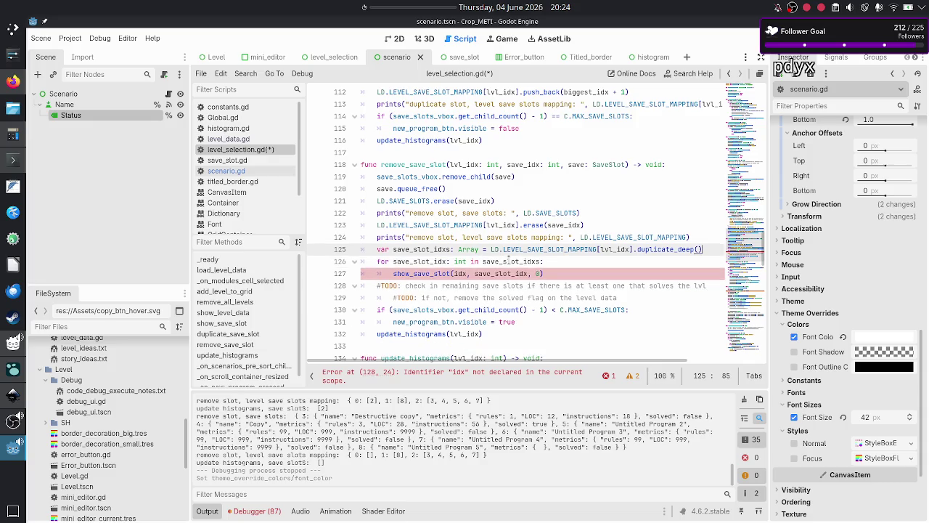
- Remove the show_save_slot call from the for loop body
{"action": "key", "text": "Down"}
{"action": "key", "text": "Home"}
{"action": "key", "text": "Right"}
{"action": "key", "text": "Right"}
{"action": "key", "text": "Right"}
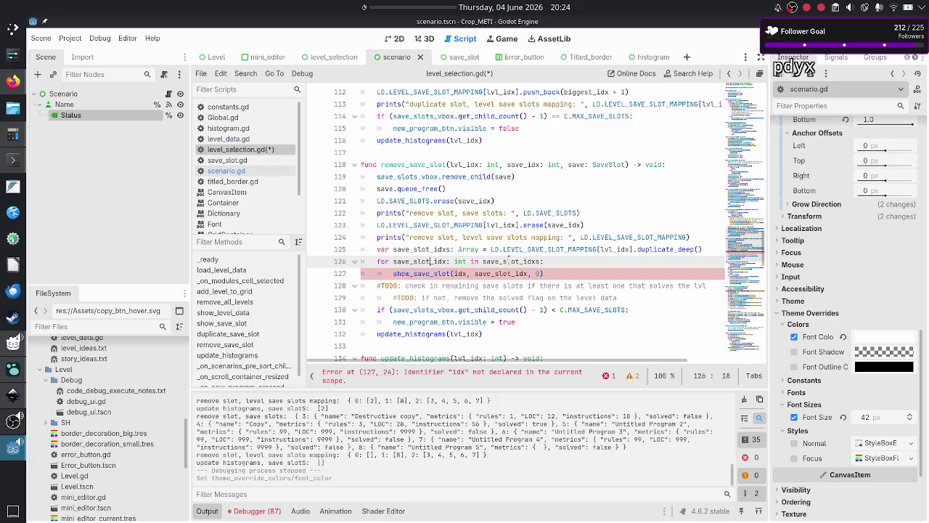
{"action": "key", "text": "Right"}
{"action": "key", "text": "Right"}
{"action": "key", "text": "Right"}
{"action": "key", "text": "Down"}
{"action": "key", "text": "Home"}
{"action": "key", "text": "Left"}
{"action": "key", "text": "shift+End"}
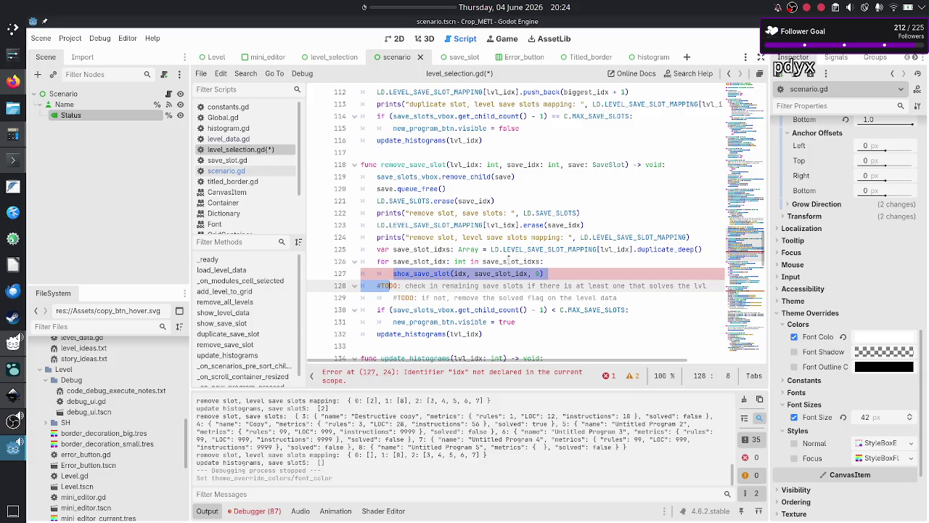
{"action": "key", "text": "BackSpace"}
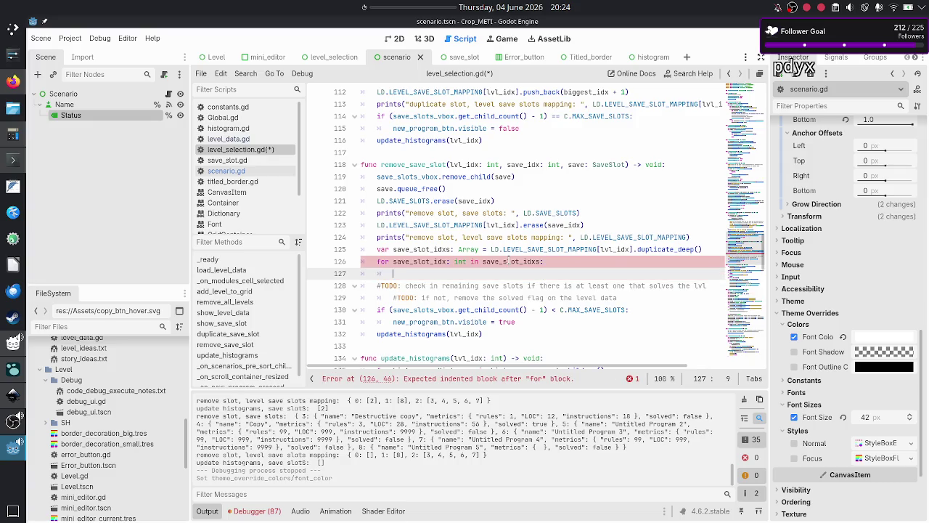
- Insert a blank line above the save_slot_idxs declaration
{"action": "key", "text": "Up"}
{"action": "key", "text": "Up"}
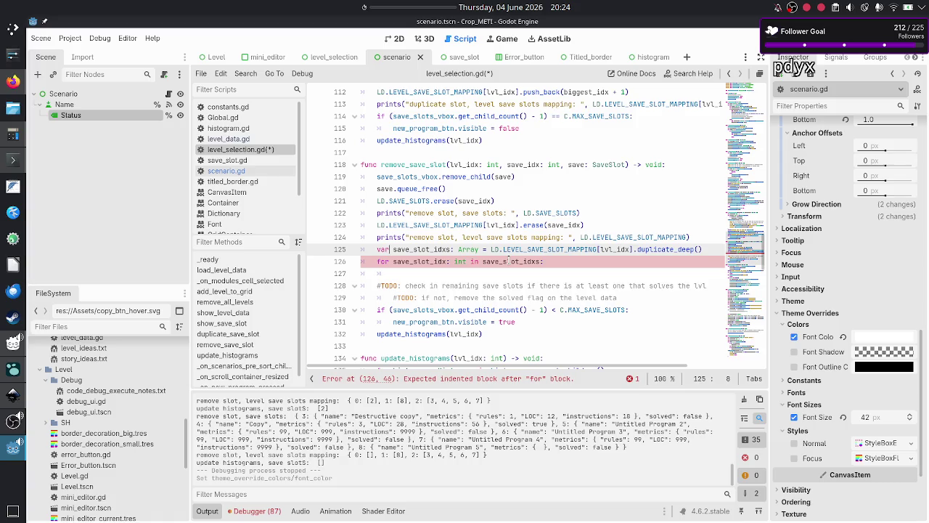
{"action": "key", "text": "Up"}
{"action": "key", "text": "End"}
{"action": "key", "text": "Return"}
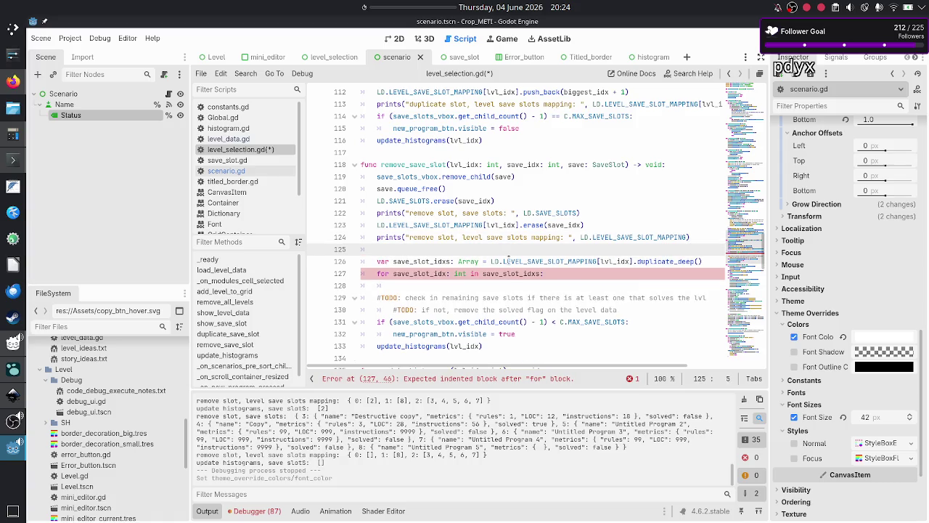
- Type 'var is_lvl_solved: bool = false' on the new line above save_slot_idxs
{"action": "type", "text": "var "}
{"action": "type", "text": "is"}
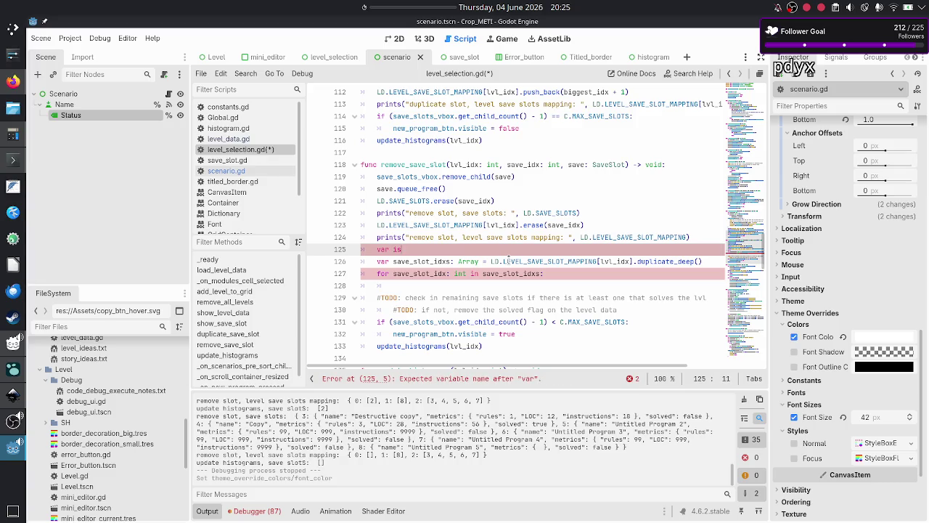
{"action": "type", "text": "_lvl_solved: bo"}
{"action": "type", "text": "ol ="}
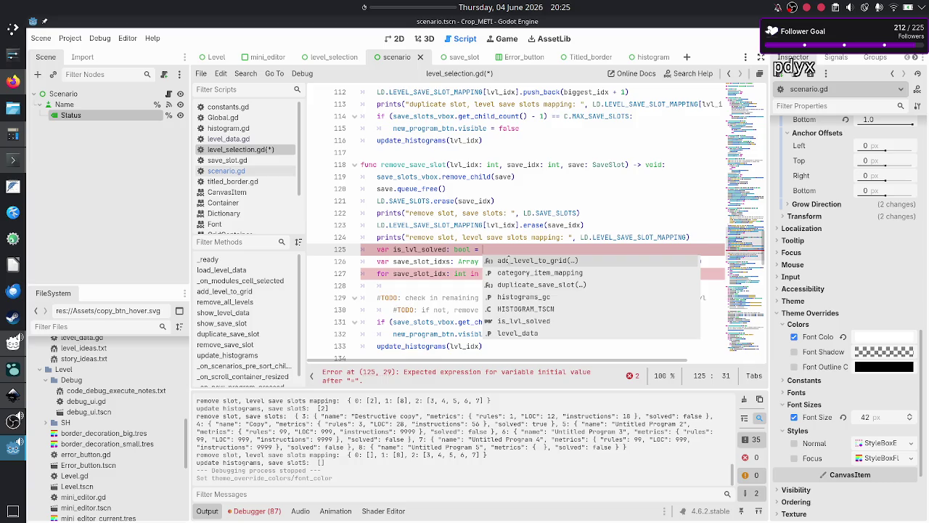
{"action": "type", "text": "false"}
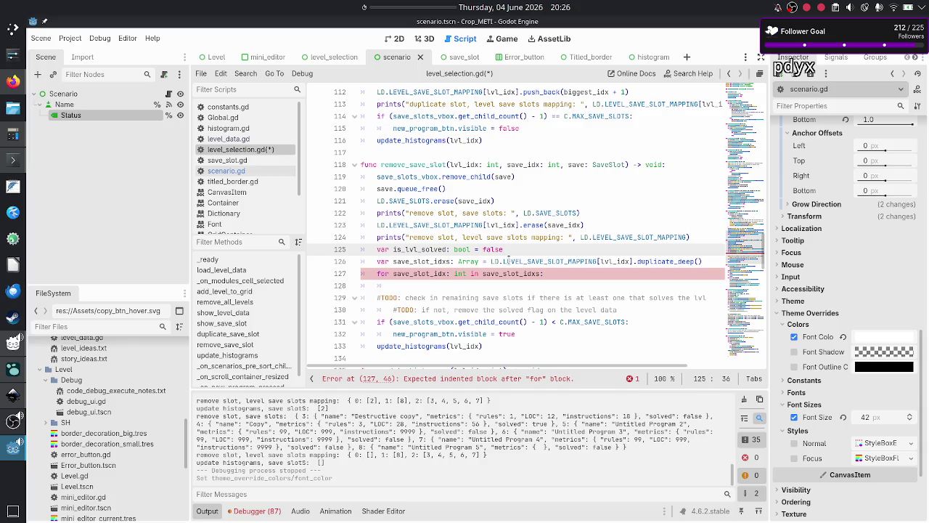
{"action": "key", "text": "shift+Left"}
{"action": "key", "text": "shift+Left"}
{"action": "key", "text": "shift+Left"}
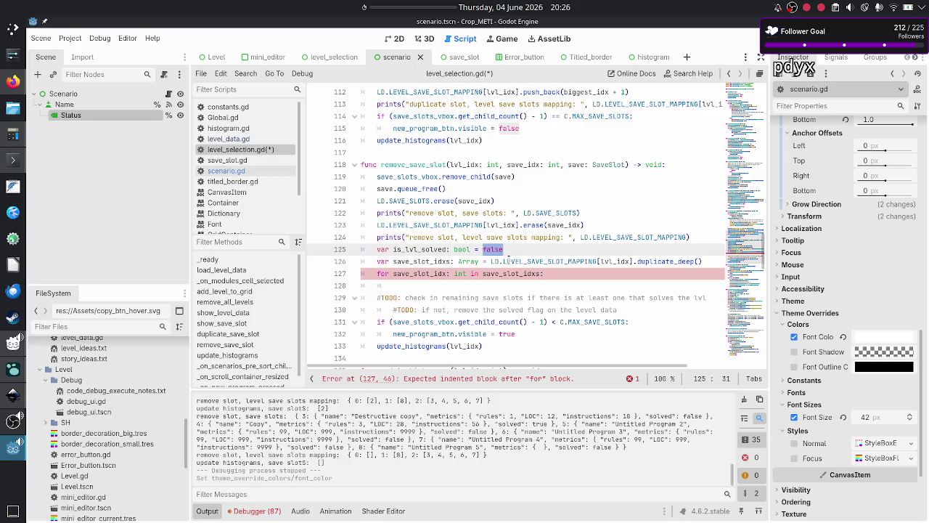
{"action": "key", "text": "End"}
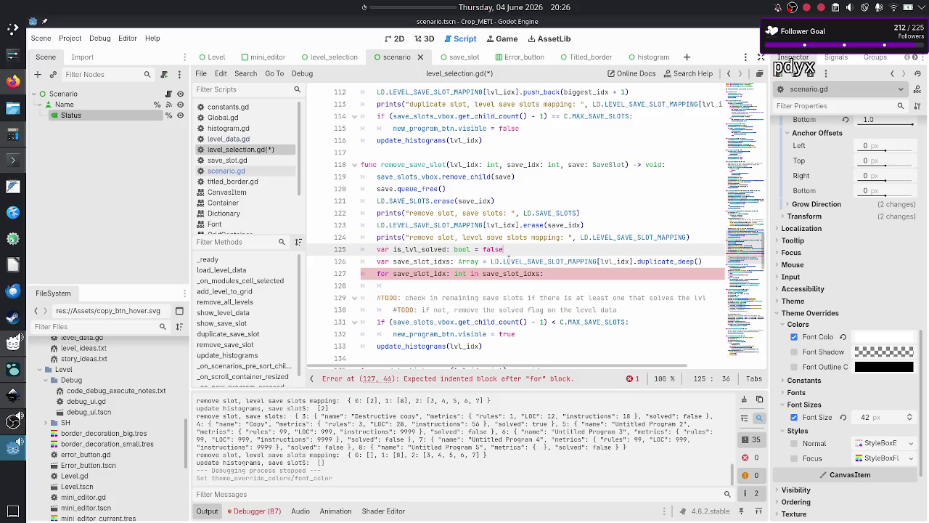
- Type 'if' on line 128, the empty body of the save_slot_idxs loop
{"action": "key", "text": "Left"}
{"action": "key", "text": "shift+Left"}
{"action": "key", "text": "shift+Left"}
{"action": "key", "text": "shift+Left"}
{"action": "key", "text": "Down"}
{"action": "key", "text": "Home"}
{"action": "key", "text": "Home"}
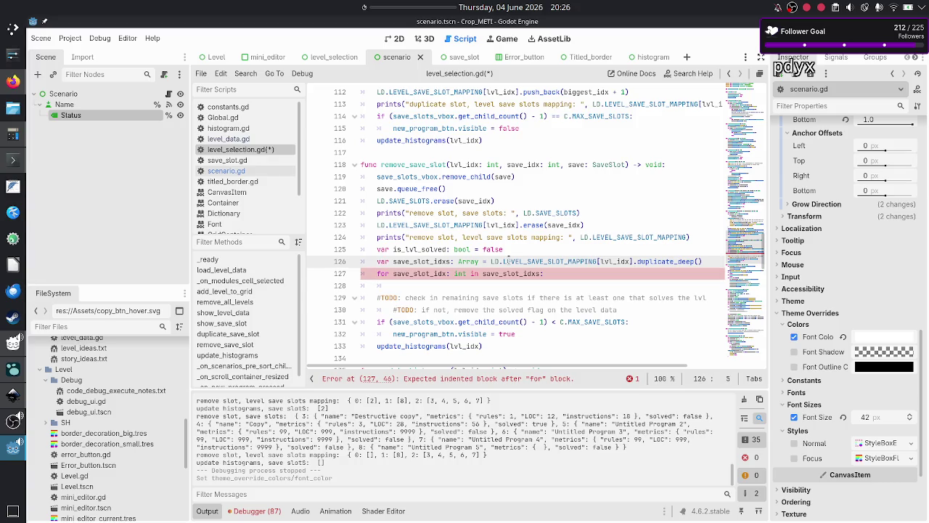
{"action": "key", "text": "Down"}
{"action": "key", "text": "Down"}
{"action": "type", "text": "if"}
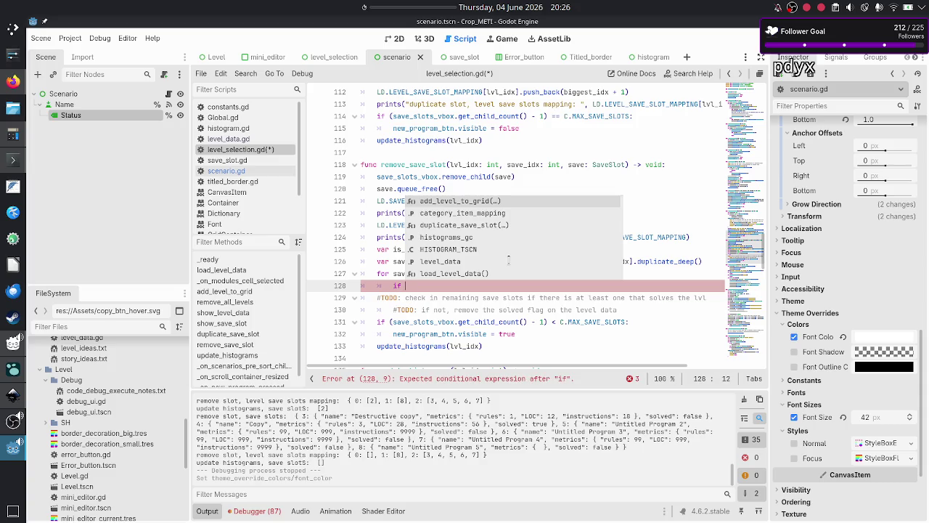
{"action": "key", "text": "Escape"}
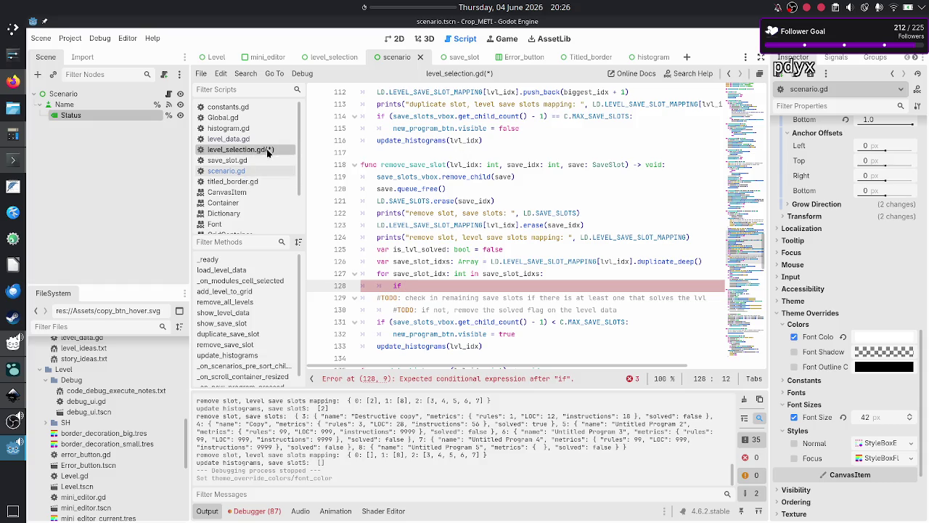
- Inspect the SAVE_SLOTS declaration and the level 0 slot mapping in level_data.gd
{"action": "left_click", "coordinate": [222, 139]}
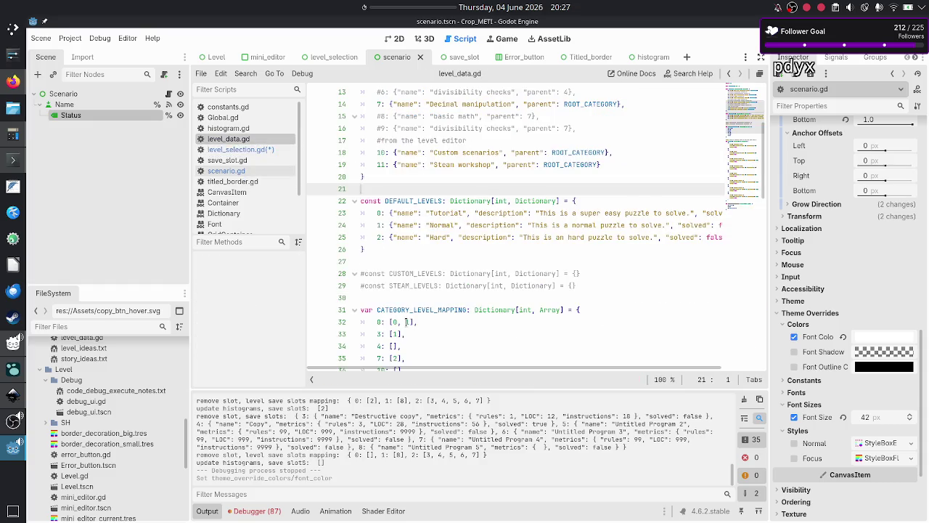
{"action": "scroll", "coordinate": [405, 321], "scroll_direction": "down", "scroll_amount": 10}
{"action": "scroll", "coordinate": [446, 207], "scroll_direction": "down", "scroll_amount": 8}
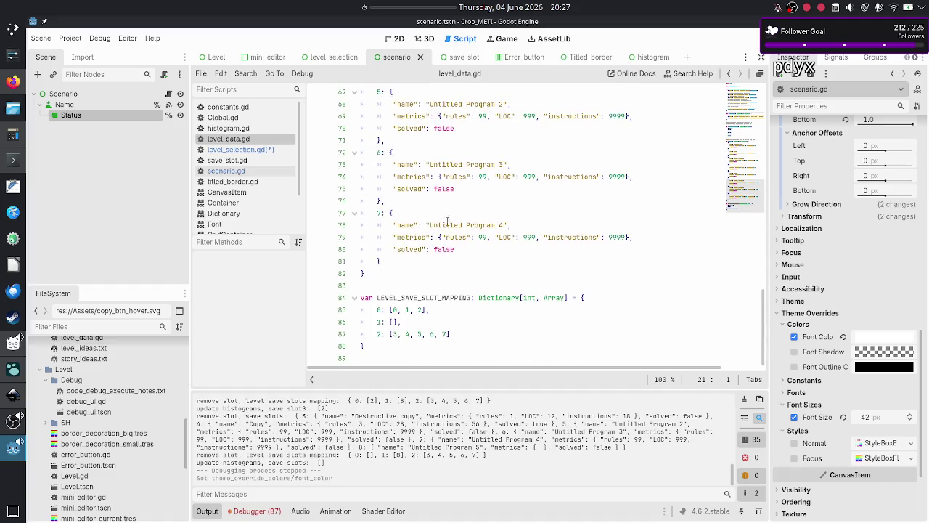
{"action": "left_click", "coordinate": [446, 306]}
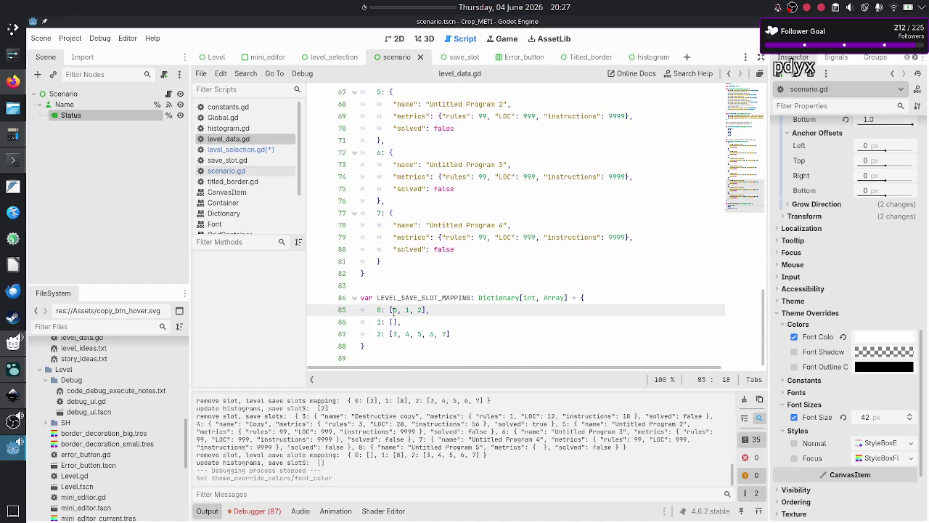
{"action": "left_click_drag", "start_coordinate": [393, 310], "coordinate": [431, 310]}
{"action": "scroll", "coordinate": [429, 233], "scroll_direction": "up", "scroll_amount": 6}
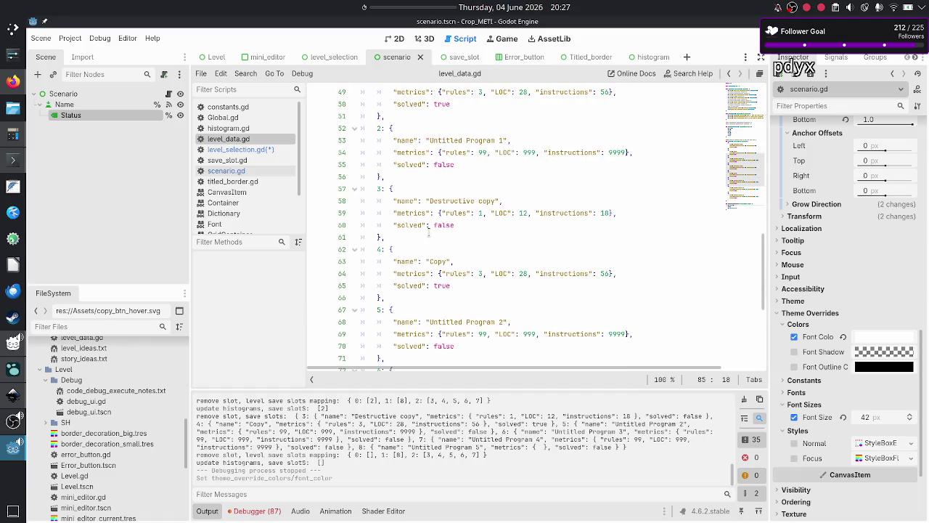
{"action": "scroll", "coordinate": [429, 233], "scroll_direction": "up", "scroll_amount": 4}
{"action": "left_click", "coordinate": [400, 140]}
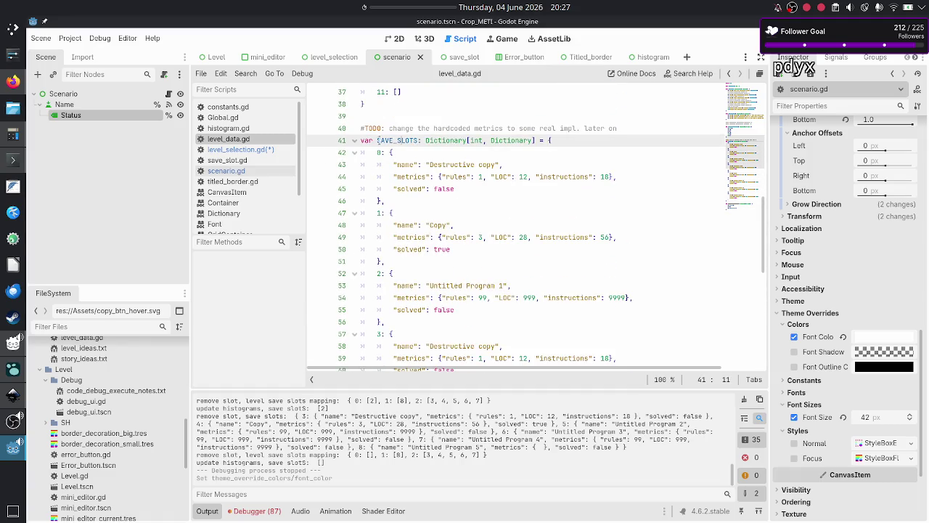
- In level_selection.gd, make the if condition read LD.SAVE_SLOTS[save_slot_idx]
{"action": "left_click", "coordinate": [264, 150]}
{"action": "type", "text": "LD.SAV"}
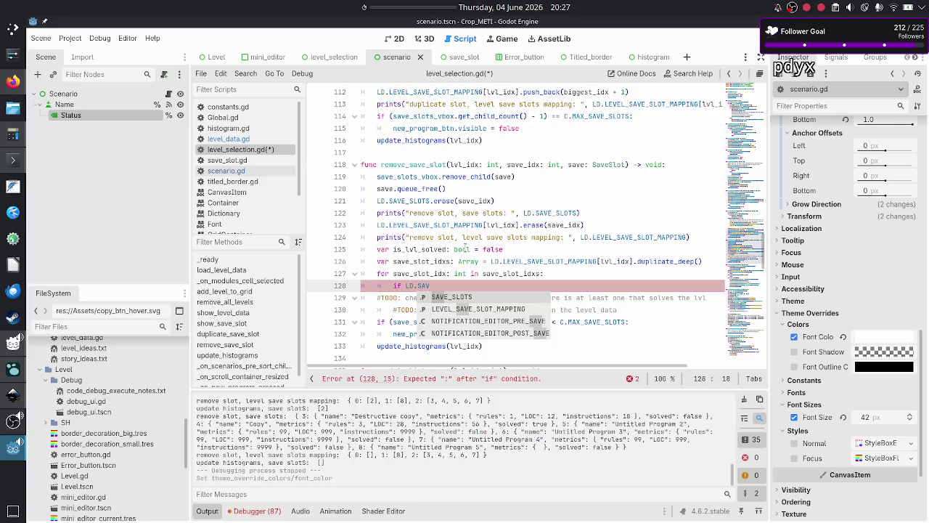
{"action": "key", "text": "Return"}
{"action": "type", "text": "["}
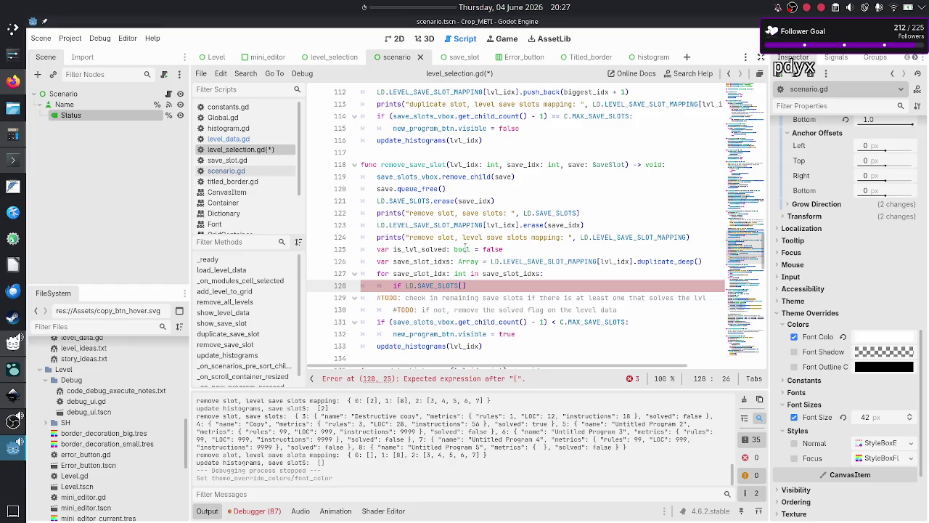
{"action": "type", "text": "save_slot_i"}
{"action": "type", "text": "dx"}
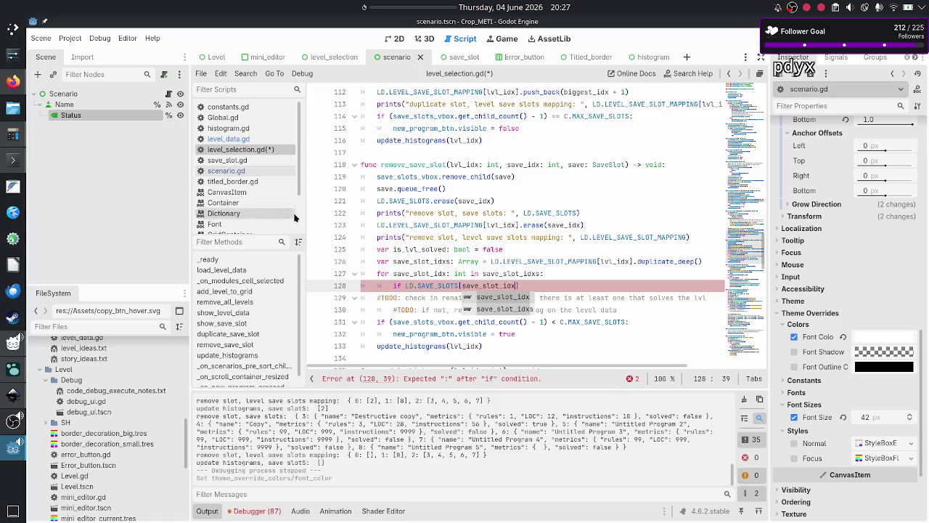
- Check the first save slot's solved key in level_data.gd, then return to level_selection.gd
{"action": "left_click", "coordinate": [231, 139]}
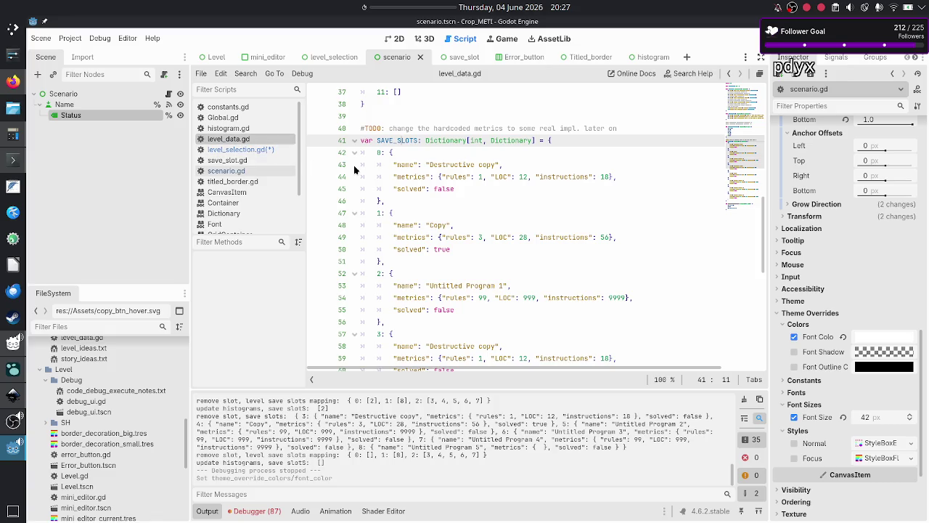
{"action": "left_click_drag", "start_coordinate": [386, 152], "coordinate": [391, 198]}
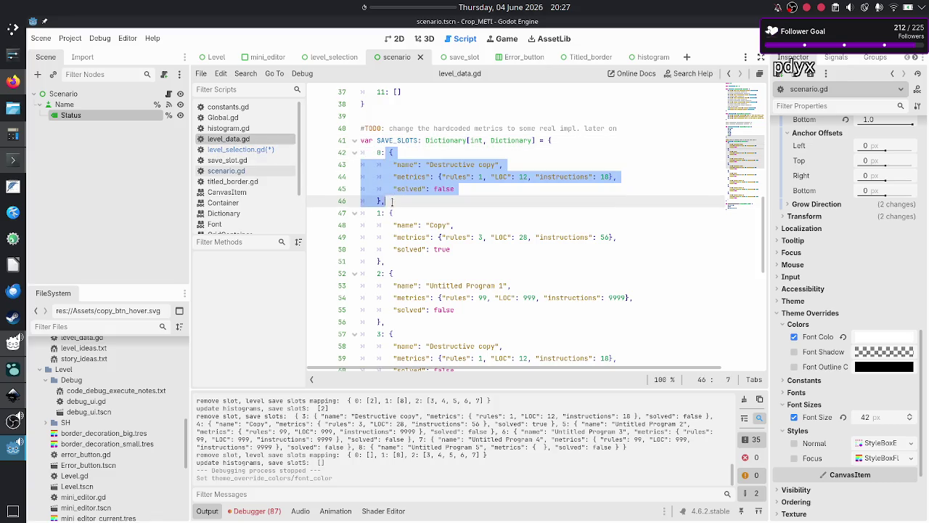
{"action": "double_click", "coordinate": [410, 189]}
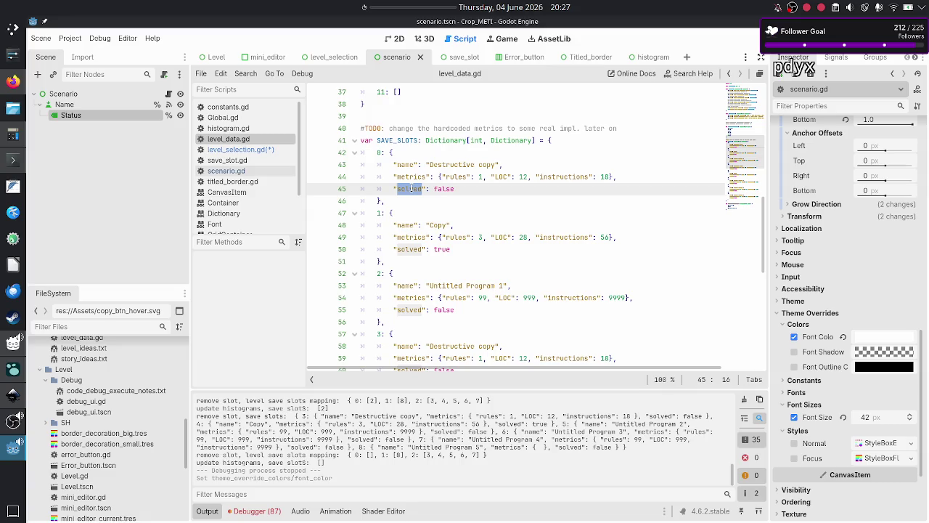
{"action": "left_click", "coordinate": [231, 150]}
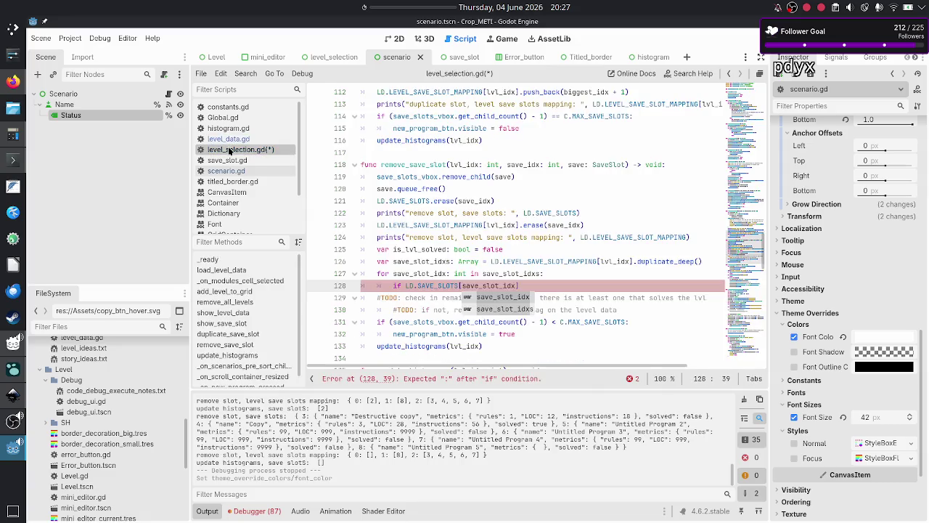
- Complete the condition as LD.SAVE_SLOTS[save_slot_idx]["solved"] with a closing colon
{"action": "key", "text": "Escape"}
{"action": "type", "text": "[\""}
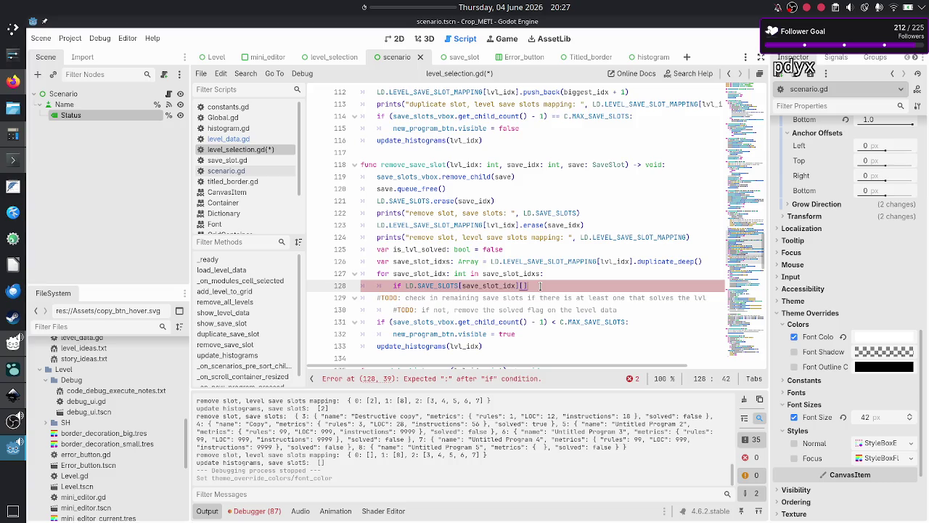
{"action": "type", "text": "solved\"] "}
{"action": "type", "text": "=="}
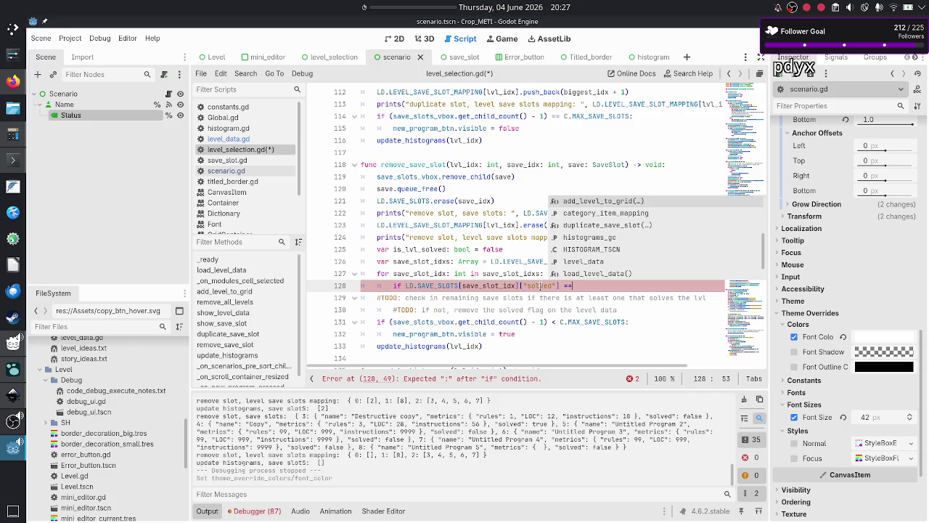
{"action": "key", "text": "BackSpace"}
{"action": "key", "text": "BackSpace"}
{"action": "key", "text": "BackSpace"}
{"action": "type", "text": ":"}
- Inside the if block, set is_lvl_solved = true and add break
{"action": "key", "text": "Return"}
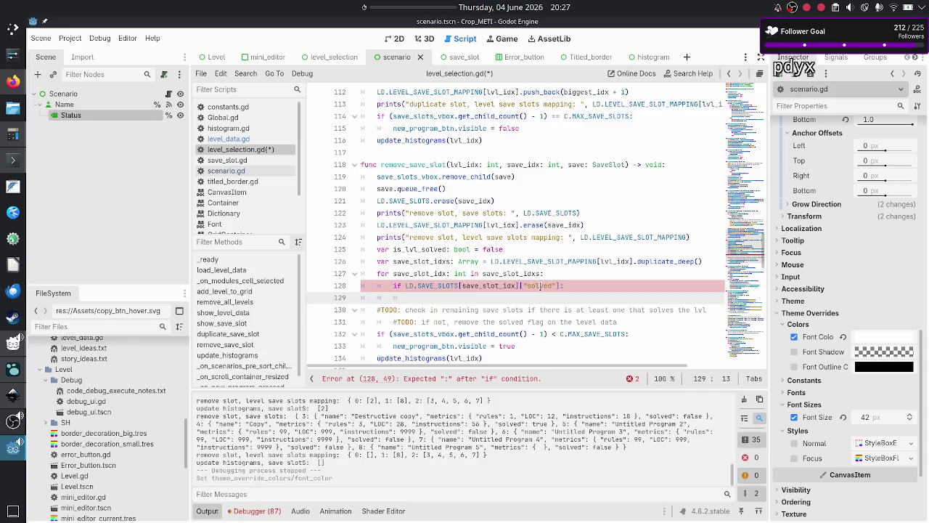
{"action": "type", "text": "is_lvl_"}
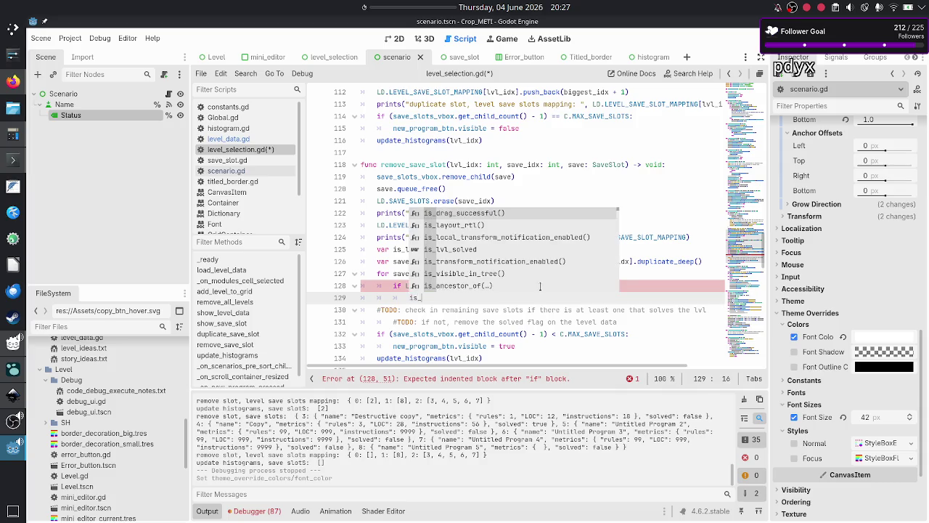
{"action": "key", "text": "Return"}
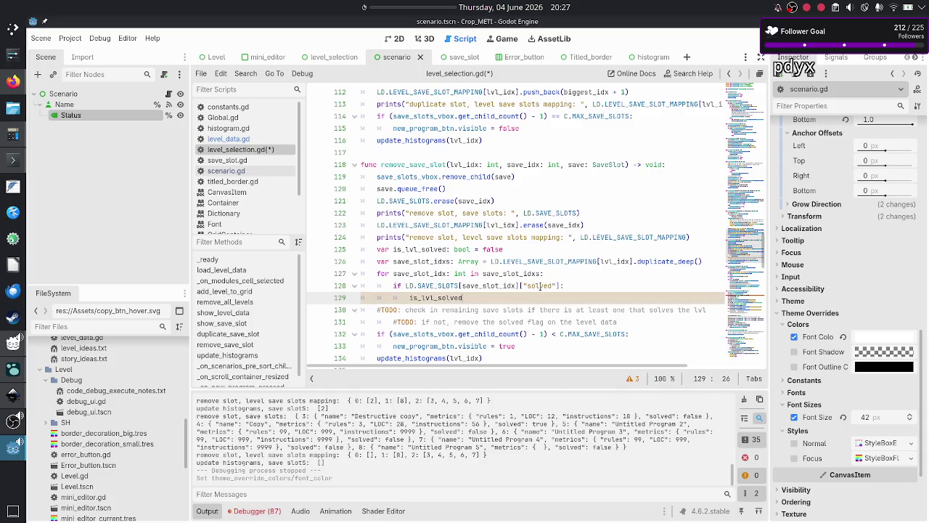
{"action": "type", "text": " = true"}
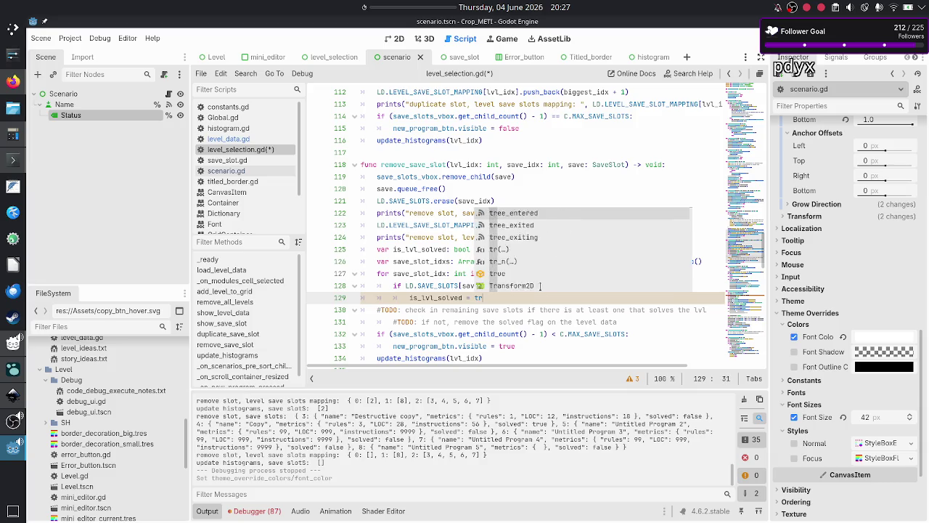
{"action": "key", "text": "Return"}
{"action": "type", "text": "break"}
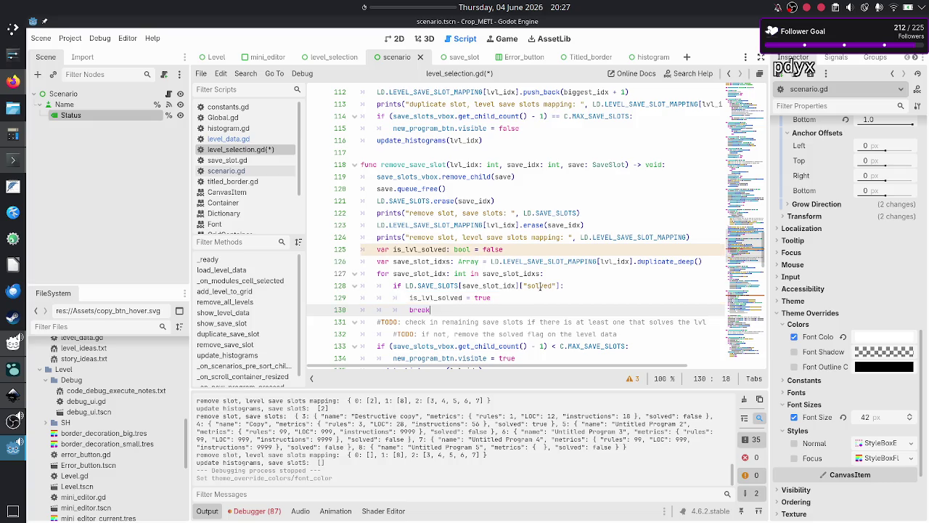
{"action": "key", "text": "Up"}
{"action": "key", "text": "Up"}
{"action": "key", "text": "Up"}
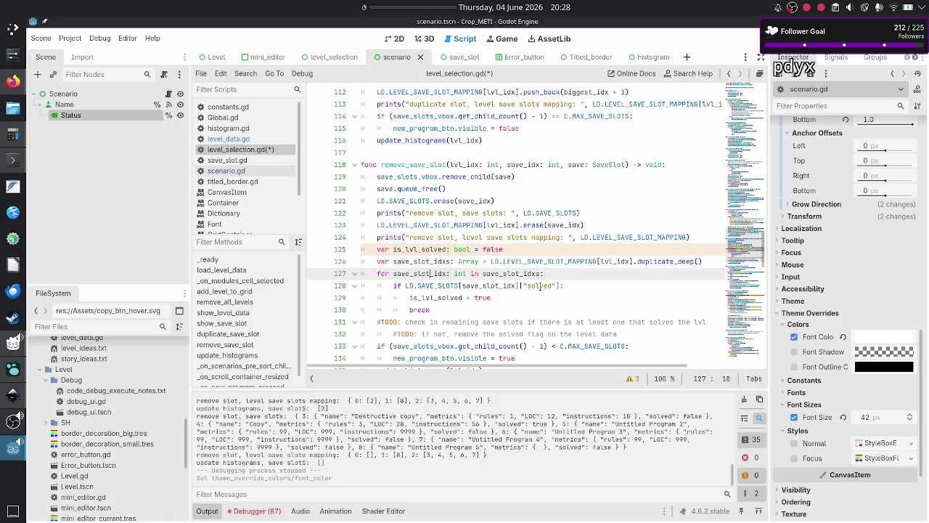
- Rename the copied array declaration to remaining_save_idxs
{"action": "key", "text": "Up"}
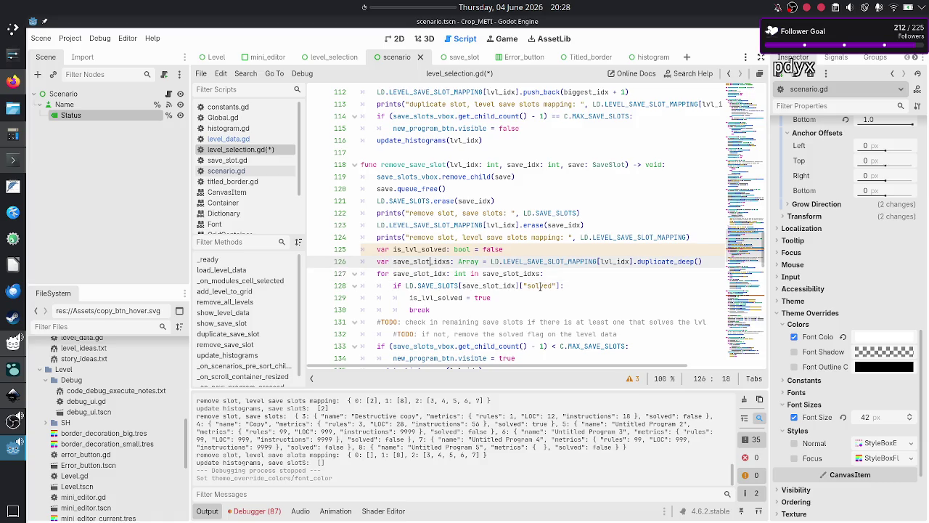
{"action": "key", "text": "Right"}
{"action": "key", "text": "Right"}
{"action": "key", "text": "BackSpace"}
{"action": "key", "text": "BackSpace"}
{"action": "key", "text": "BackSpace"}
{"action": "type", "text": "re"}
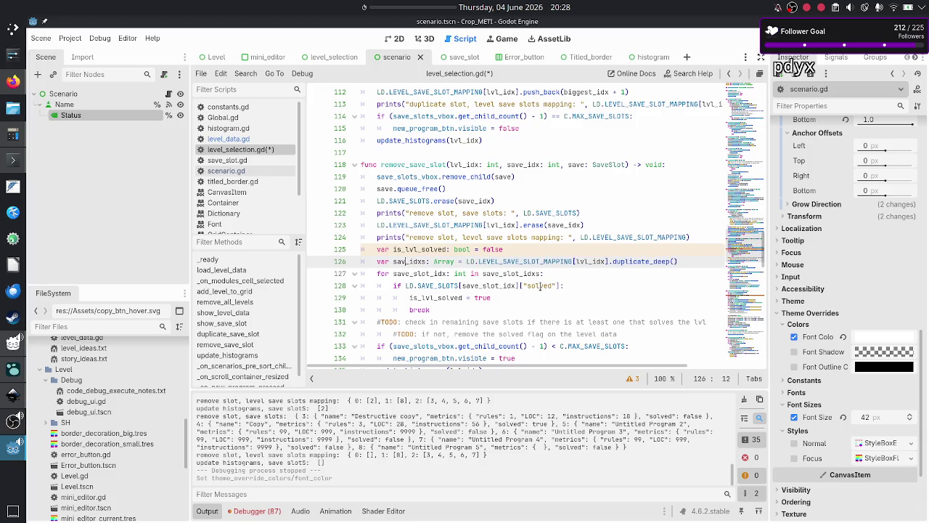
{"action": "type", "text": "maining_sa"}
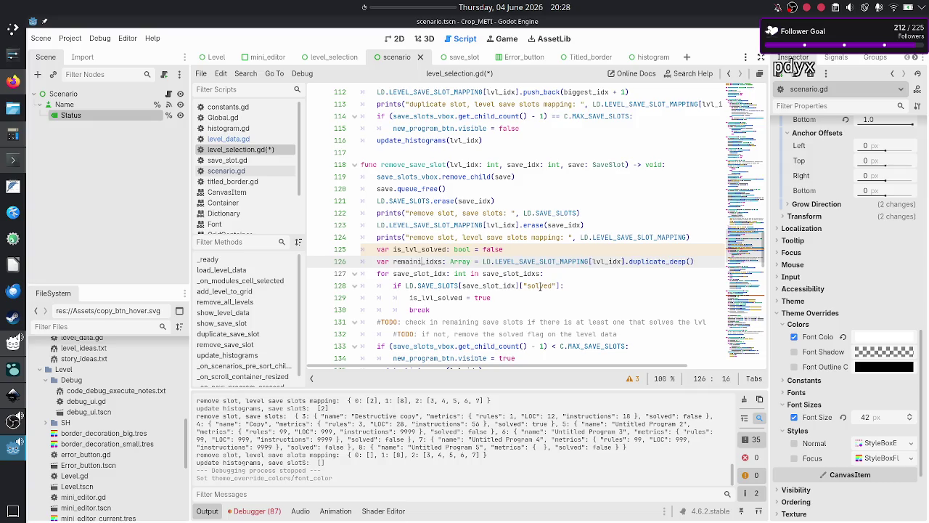
{"action": "type", "text": "ves"}
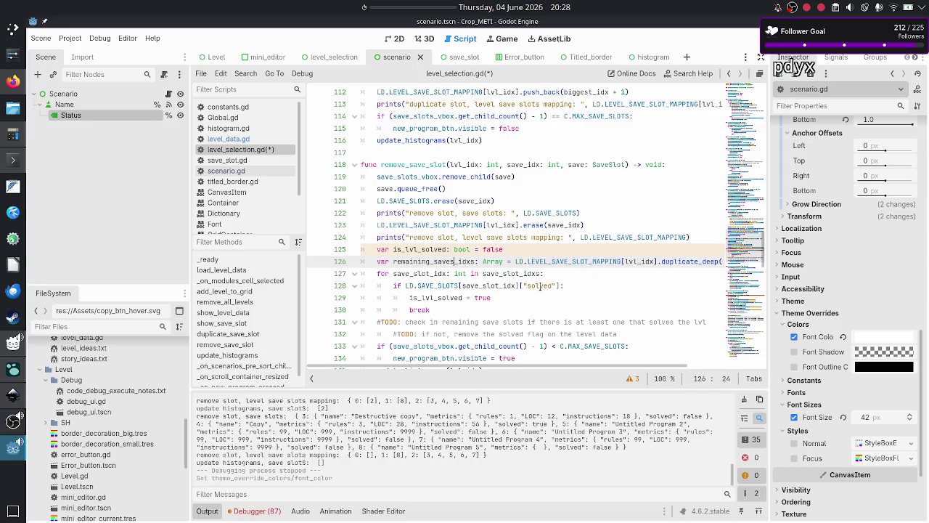
{"action": "key", "text": "BackSpace"}
- Make the for loop iterate remaining_save_idx over remaining_save_idxs
{"action": "key", "text": "Down"}
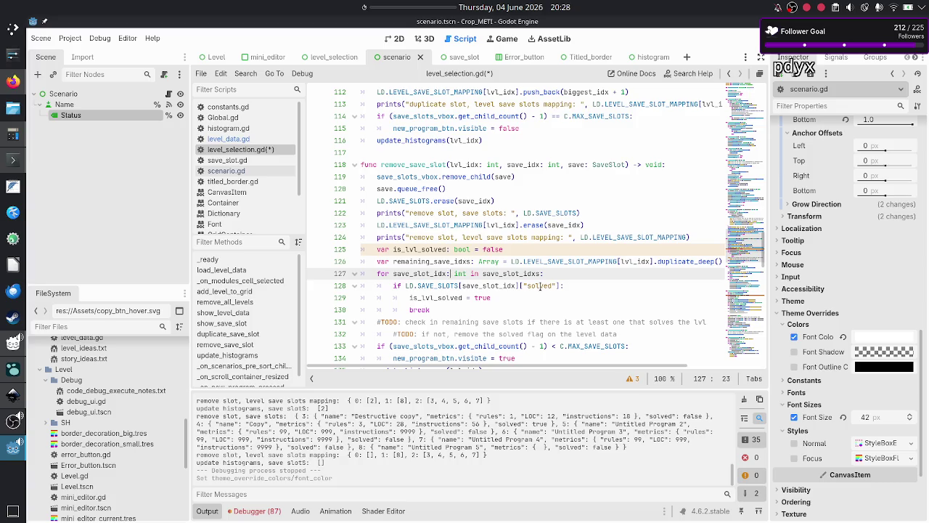
{"action": "key", "text": "Right"}
{"action": "key", "text": "Right"}
{"action": "key", "text": "Right"}
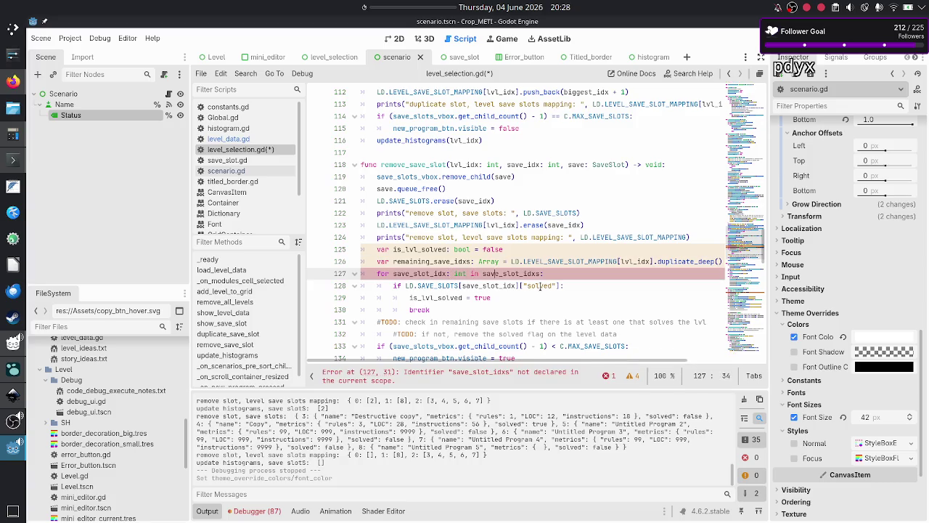
{"action": "double_click", "coordinate": [520, 162]}
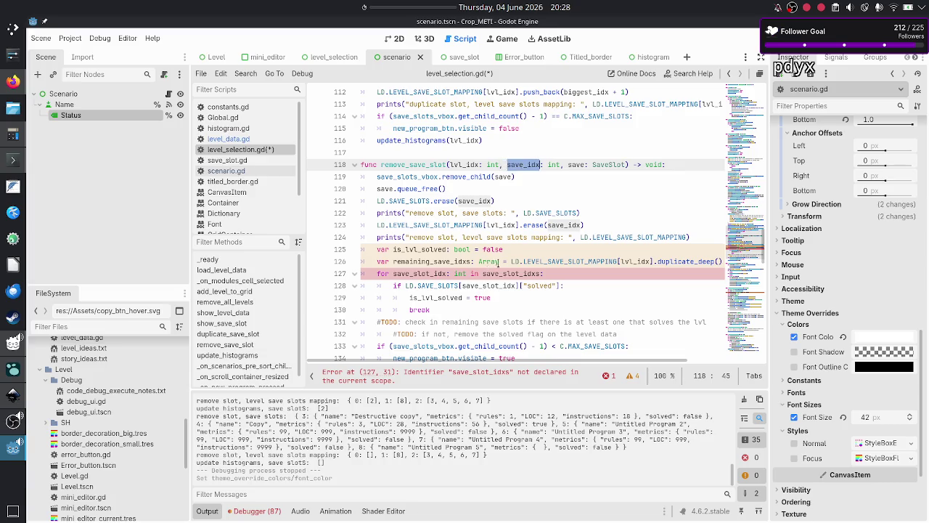
{"action": "double_click", "coordinate": [408, 261]}
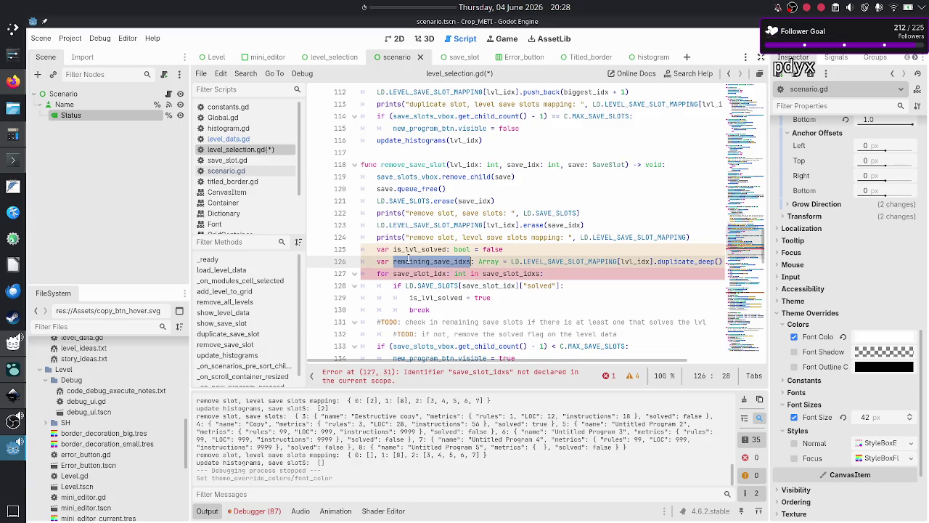
{"action": "left_click", "coordinate": [546, 274]}
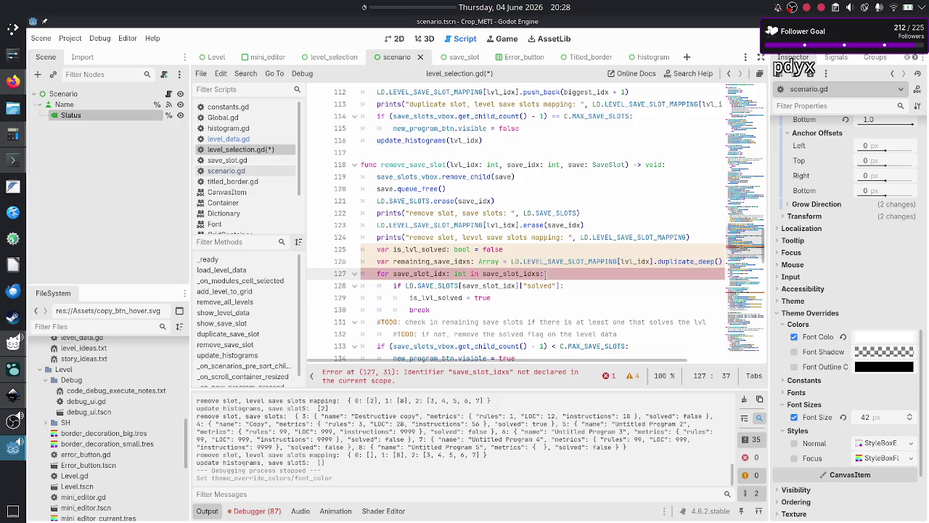
{"action": "key", "text": "BackSpace"}
{"action": "key", "text": "BackSpace"}
{"action": "key", "text": "BackSpace"}
{"action": "type", "text": "remainin"}
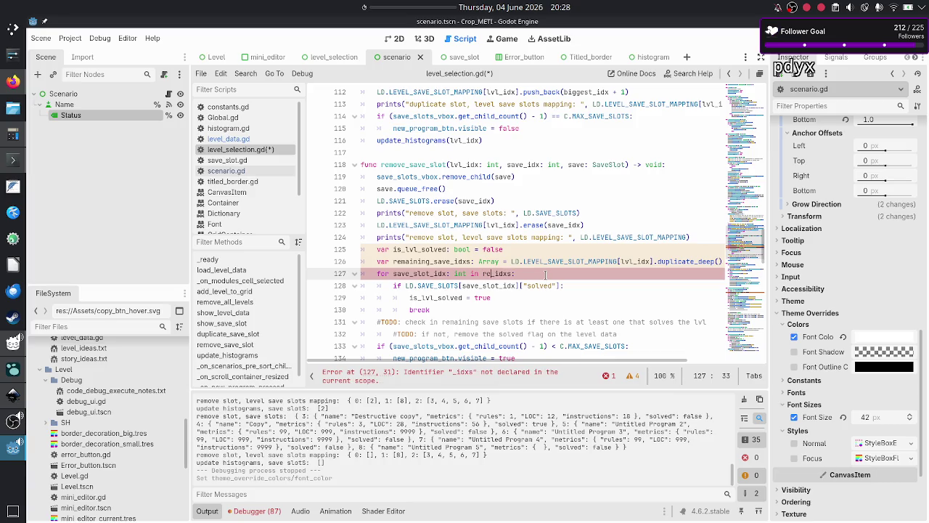
{"action": "type", "text": "g_save"}
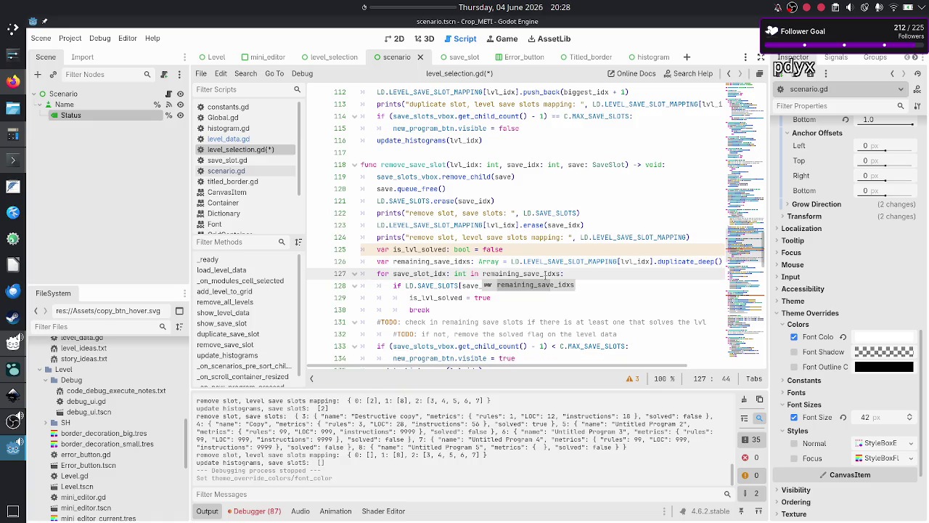
{"action": "key", "text": "ctrl+Left"}
{"action": "key", "text": "ctrl+Left"}
{"action": "key", "text": "ctrl+Left"}
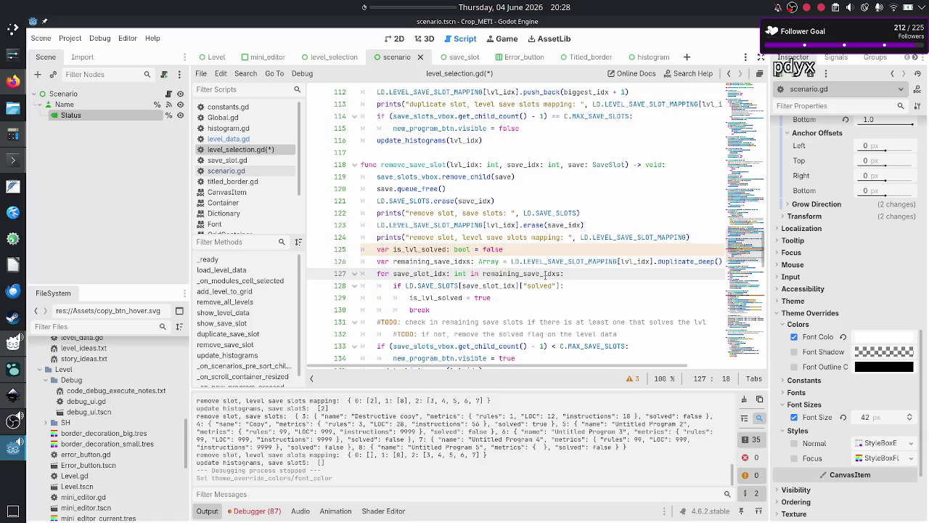
{"action": "key", "text": "BackSpace"}
{"action": "key", "text": "BackSpace"}
{"action": "key", "text": "BackSpace"}
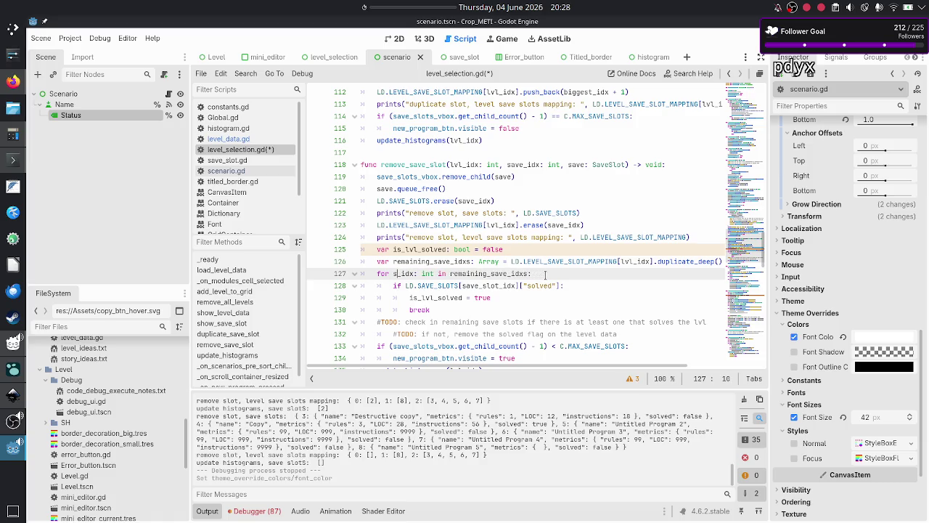
{"action": "type", "text": "remaining_s"}
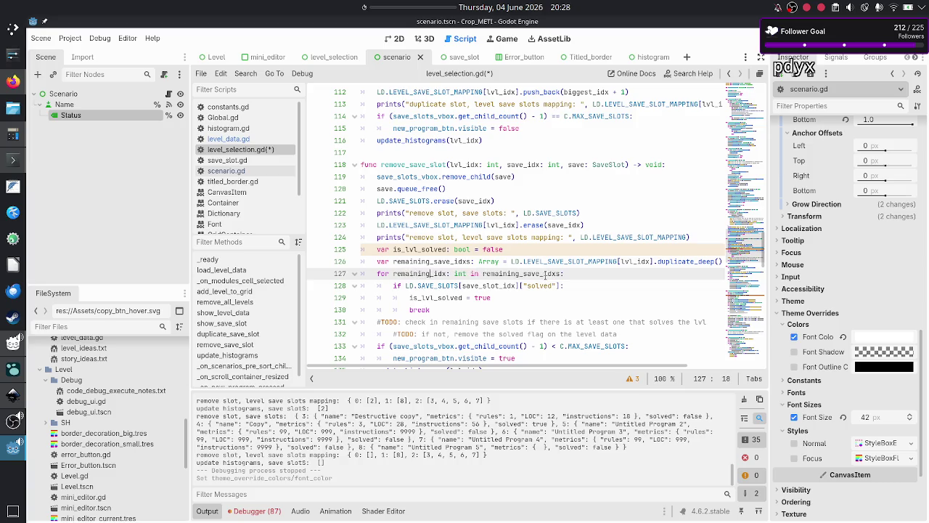
{"action": "type", "text": "ave"}
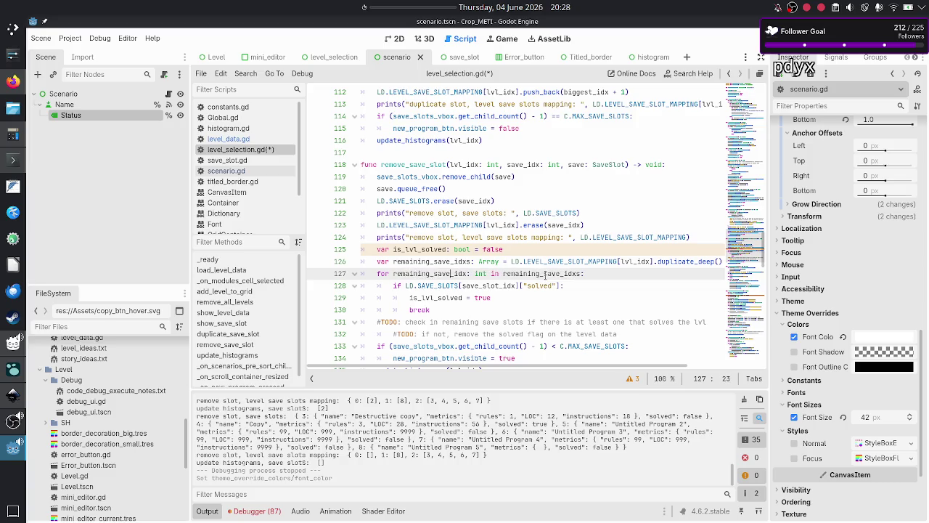
- Index LD.SAVE_SLOTS with remaining_save_idx on line 128 and add a line after break
{"action": "key", "text": "Down"}
{"action": "key", "text": "BackSpace"}
{"action": "key", "text": "BackSpace"}
{"action": "key", "text": "BackSpace"}
{"action": "type", "text": "emaining_save"}
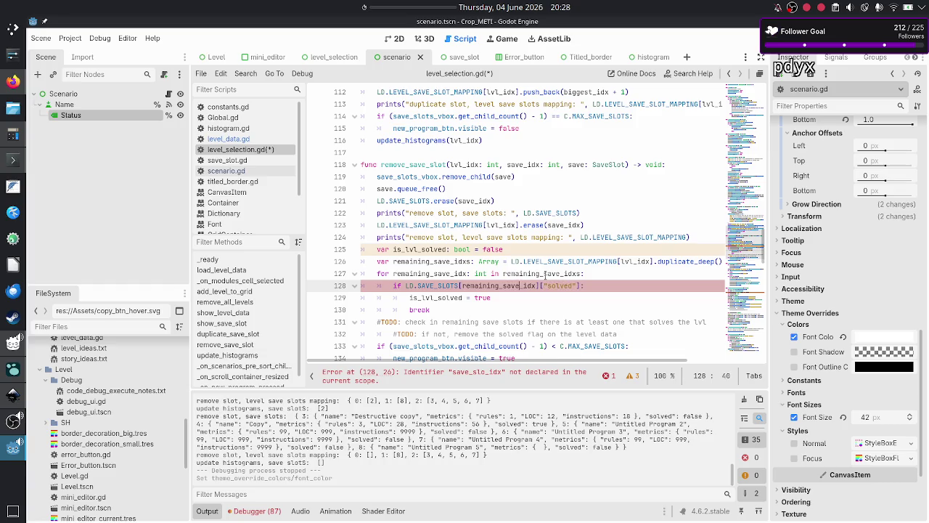
{"action": "key", "text": "Escape"}
{"action": "key", "text": "Down"}
{"action": "key", "text": "Down"}
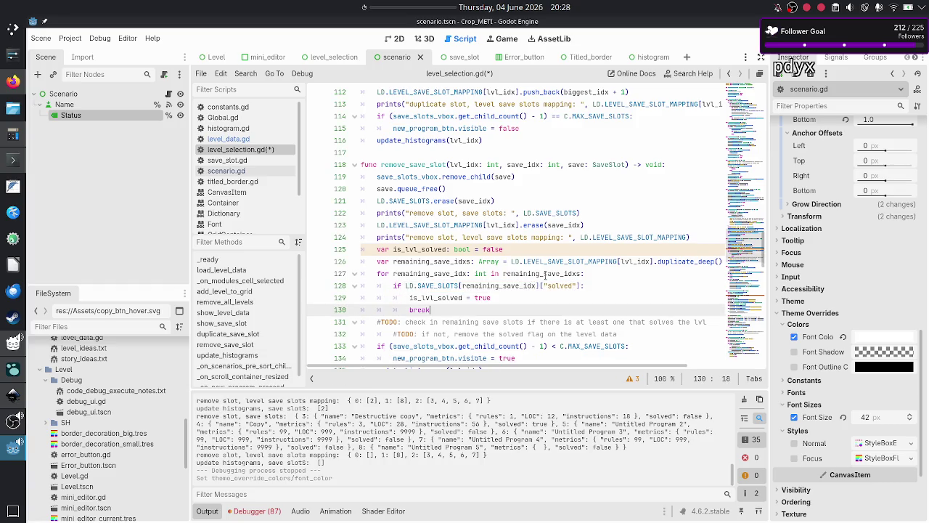
{"action": "key", "text": "Return"}
- Unindent the blank line after break, then review the loop above the TODO comments
{"action": "key", "text": "BackSpace"}
{"action": "key", "text": "Down"}
{"action": "key", "text": "Down"}
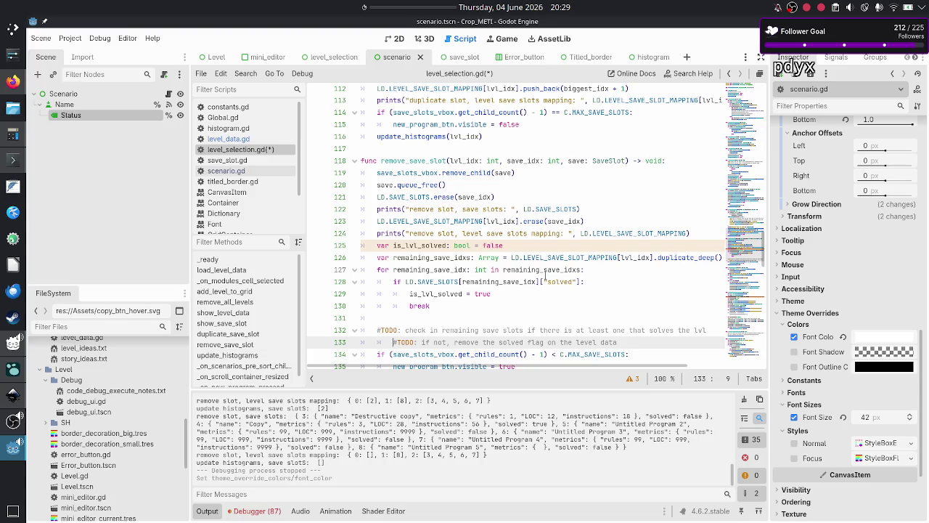
{"action": "key", "text": "Up"}
{"action": "key", "text": "Up"}
{"action": "key", "text": "Up"}
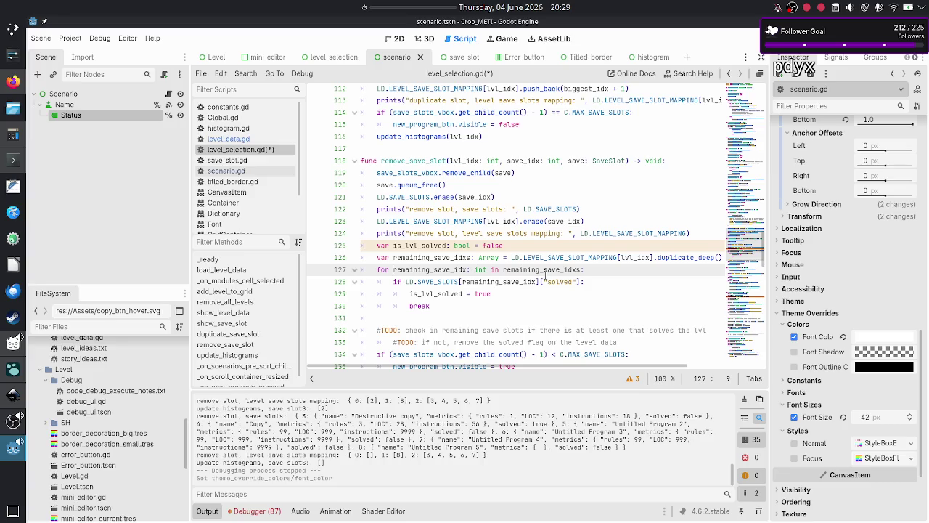
{"action": "key", "text": "Down"}
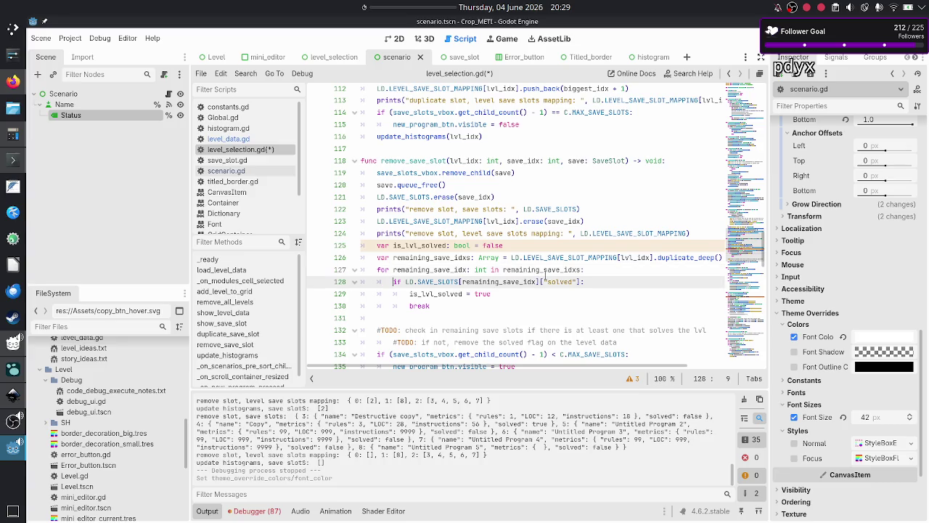
{"action": "key", "text": "shift+Down"}
{"action": "key", "text": "shift+Up"}
{"action": "key", "text": "Down"}
{"action": "key", "text": "Down"}
{"action": "key", "text": "Down"}
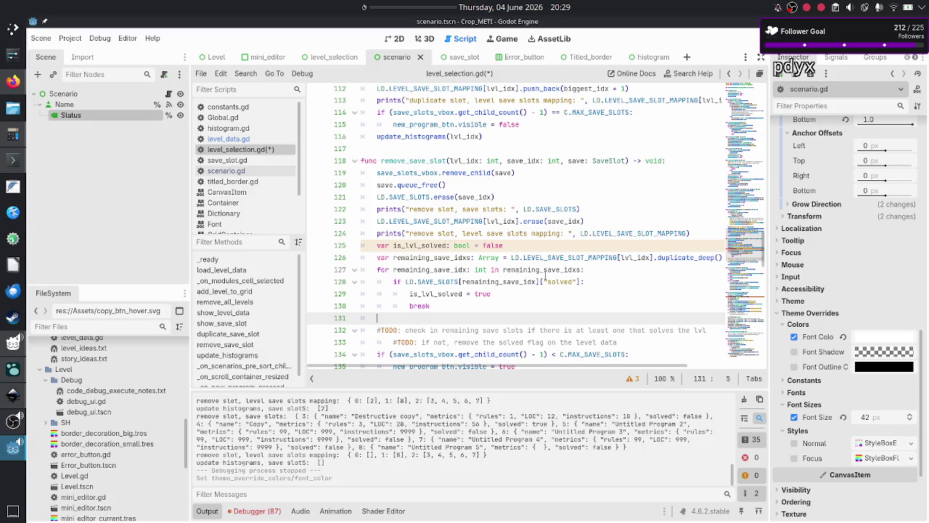
- On the empty line after the loop, write 'if is_lvl_solved' via autocomplete and negate it with '!'
{"action": "key", "text": "Up"}
{"action": "key", "text": "Up"}
{"action": "key", "text": "Up"}
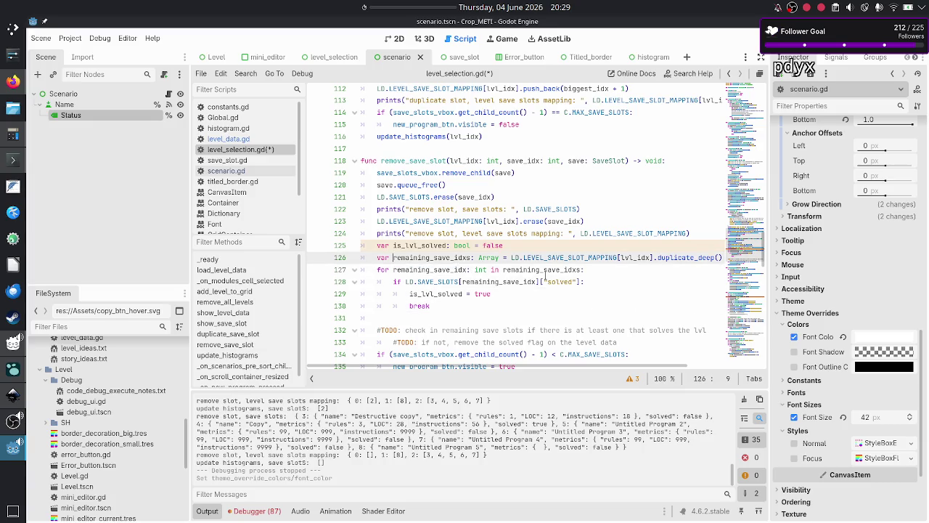
{"action": "key", "text": "Up"}
{"action": "key", "text": "Up"}
{"action": "key", "text": "Up"}
{"action": "key", "text": "shift+Right"}
{"action": "key", "text": "shift+Right"}
{"action": "key", "text": "shift+Right"}
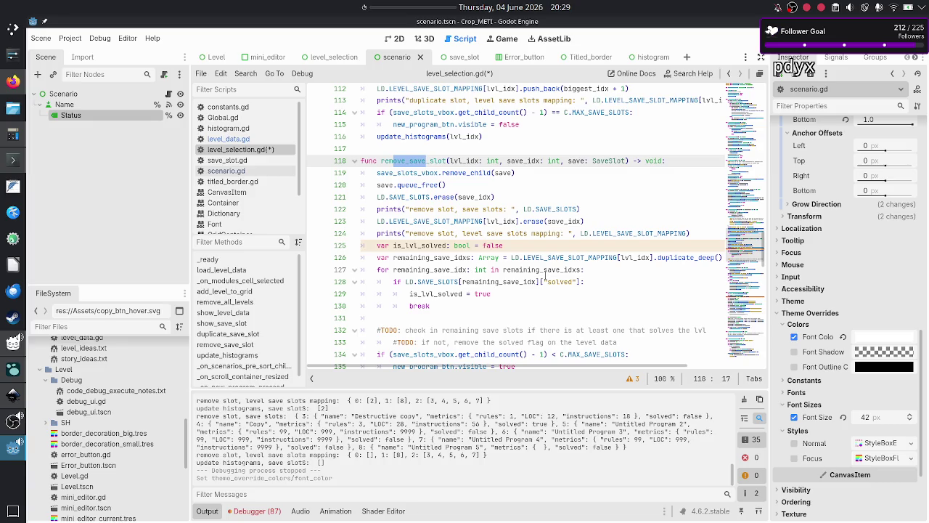
{"action": "key", "text": "Down"}
{"action": "key", "text": "Down"}
{"action": "key", "text": "Down"}
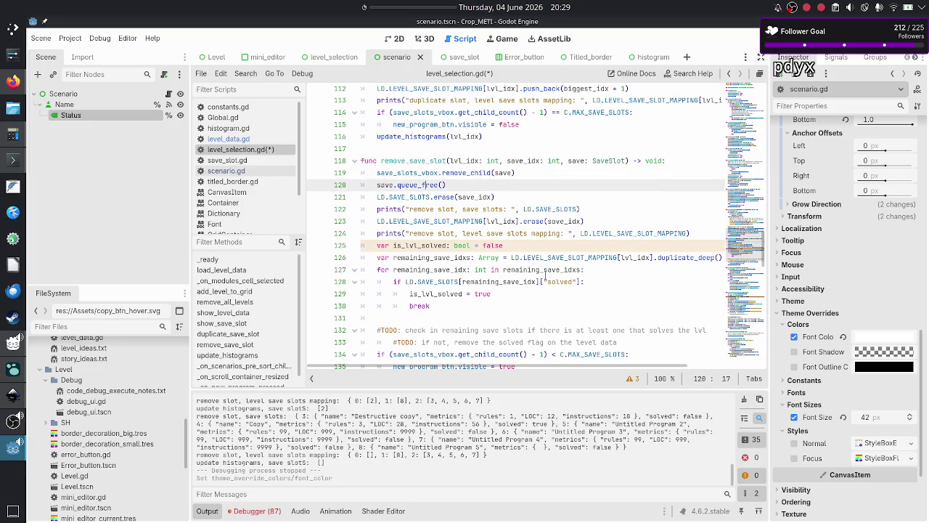
{"action": "key", "text": "Down"}
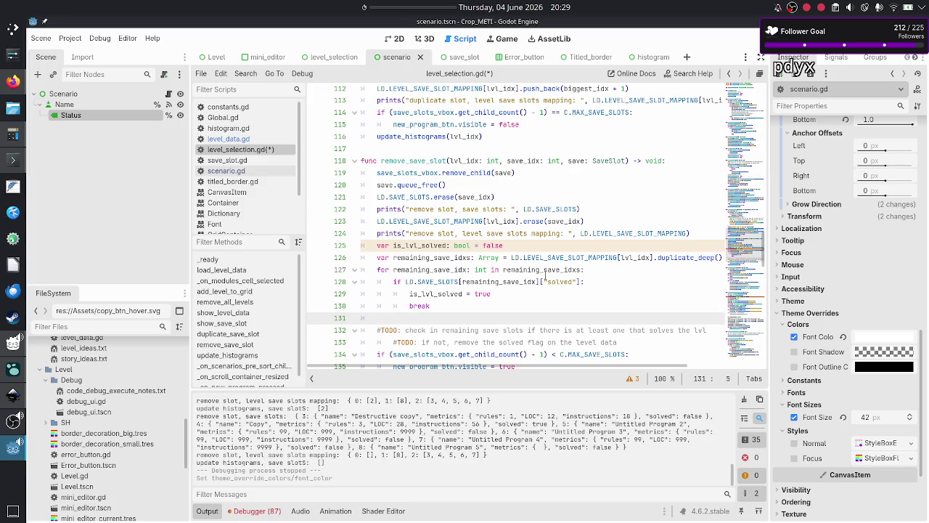
{"action": "key", "text": "Down"}
{"action": "key", "text": "Down"}
{"action": "key", "text": "Up"}
{"action": "key", "text": "Up"}
{"action": "type", "text": "if "}
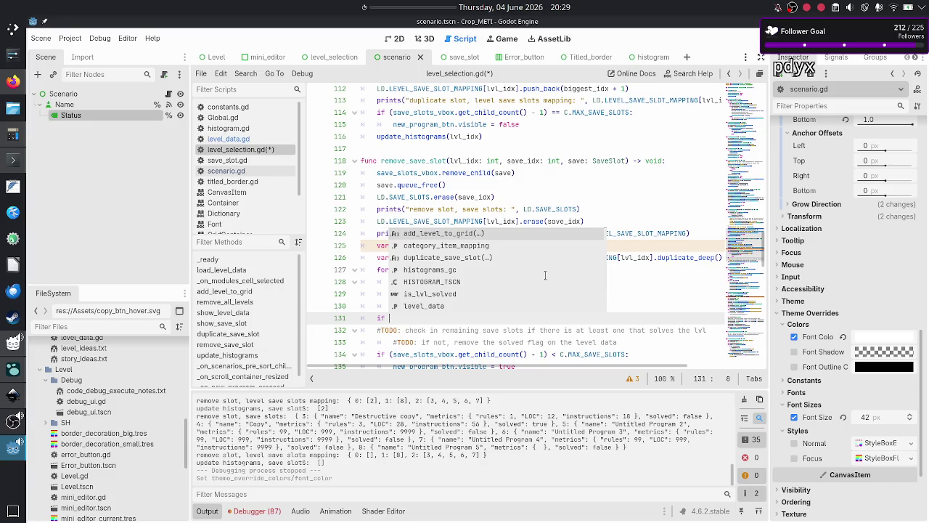
{"action": "type", "text": "is_"}
{"action": "key", "text": "Return"}
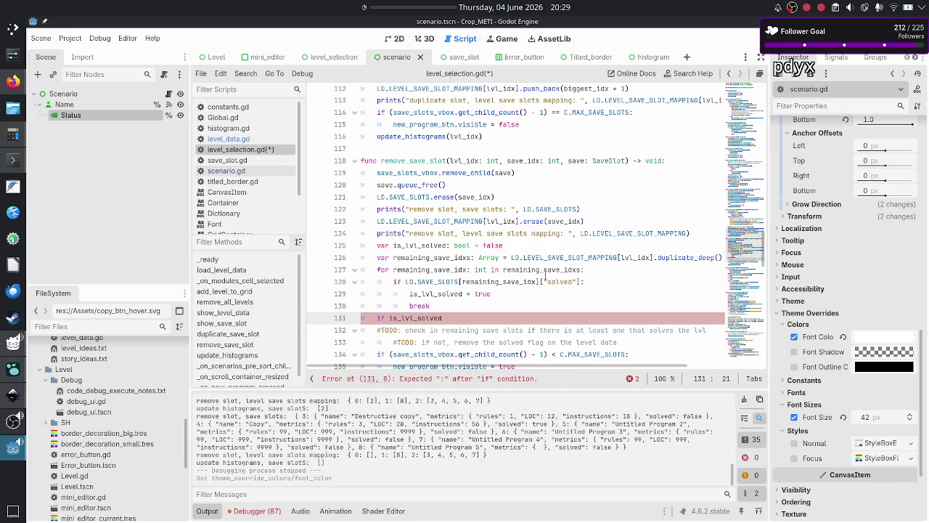
{"action": "key", "text": "Left"}
{"action": "key", "text": "Left"}
{"action": "key", "text": "Left"}
{"action": "type", "text": "!"}
- End the if condition with ':' and give the block a 'pass' body
{"action": "key", "text": "Down"}
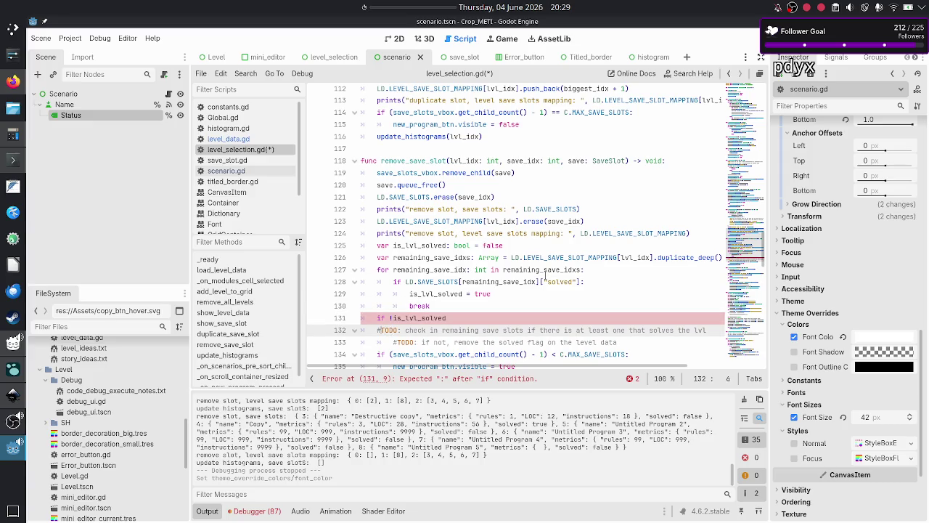
{"action": "key", "text": "Up"}
{"action": "key", "text": "End"}
{"action": "type", "text": ":"}
{"action": "key", "text": "Return"}
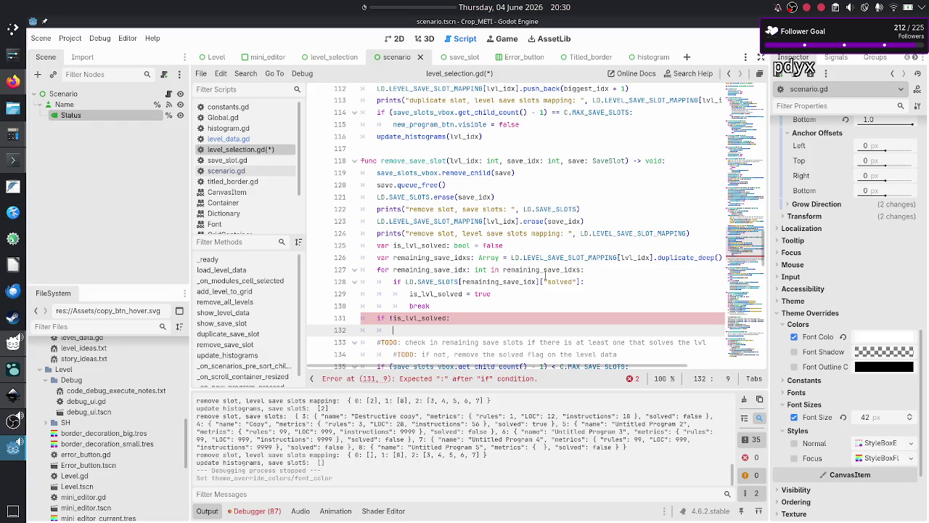
{"action": "scroll", "coordinate": [545, 275], "scroll_direction": "down", "scroll_amount": 1}
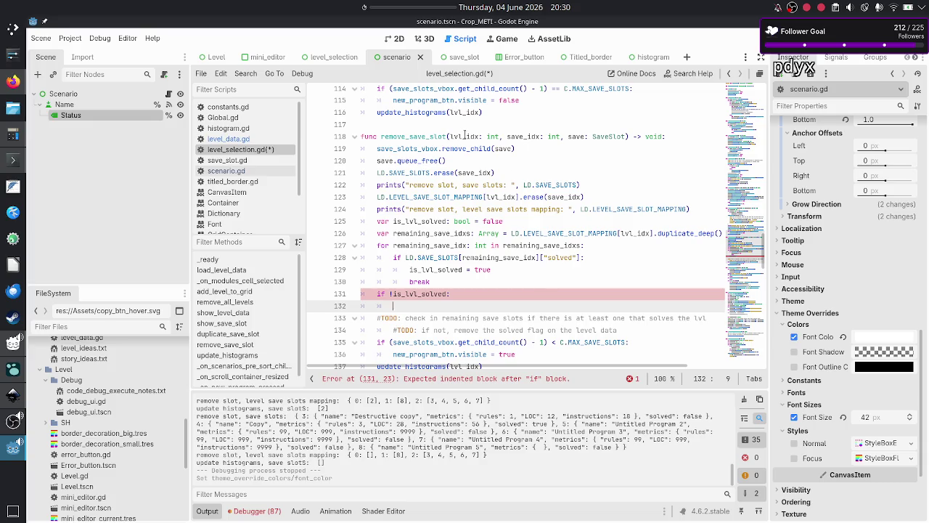
{"action": "double_click", "coordinate": [464, 136]}
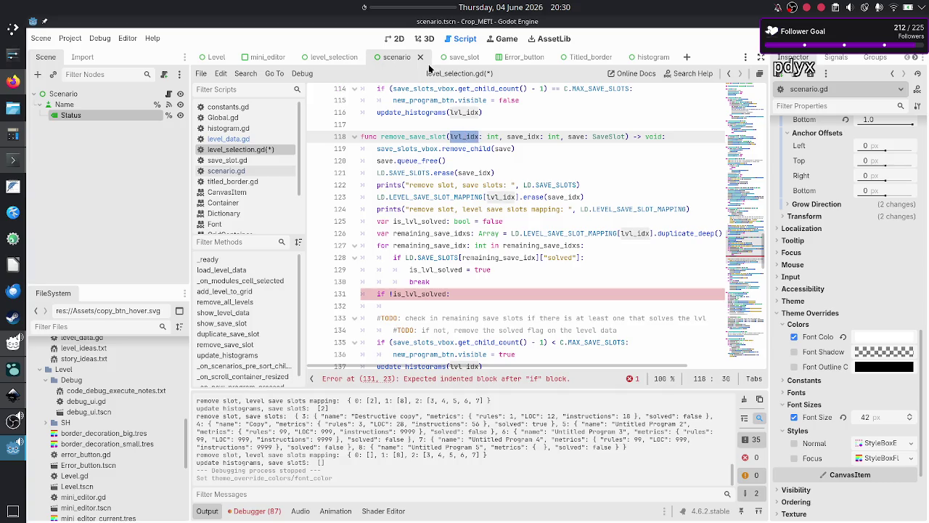
{"action": "left_click", "coordinate": [451, 294]}
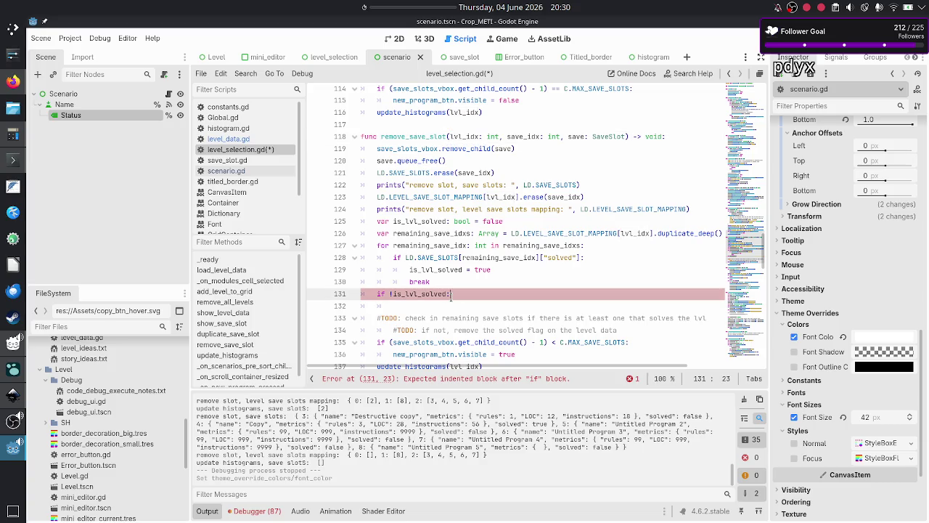
{"action": "key", "text": "Down"}
{"action": "type", "text": "pass"}
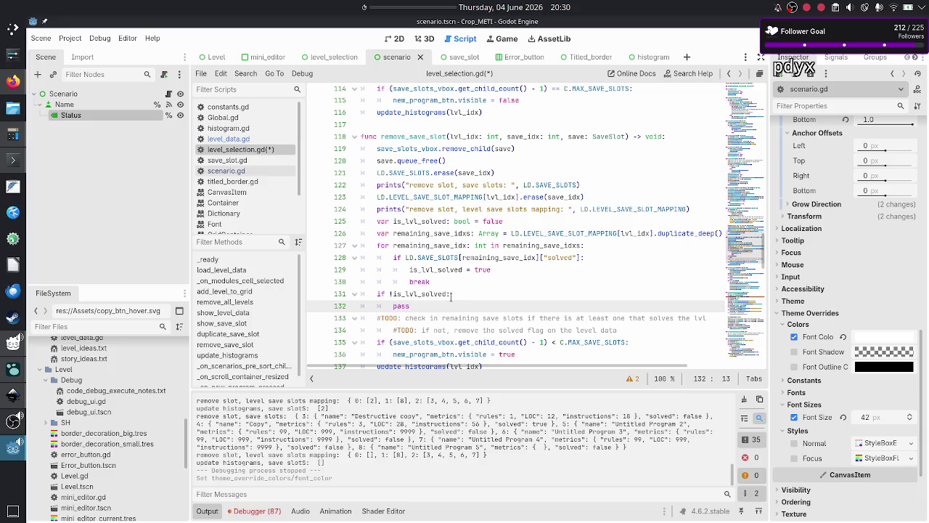
- Add a #TODO comment above pass asking how to get the scenario from lvl_idx to unset the solved flag
{"action": "key", "text": "Up"}
{"action": "left_click", "coordinate": [451, 294]}
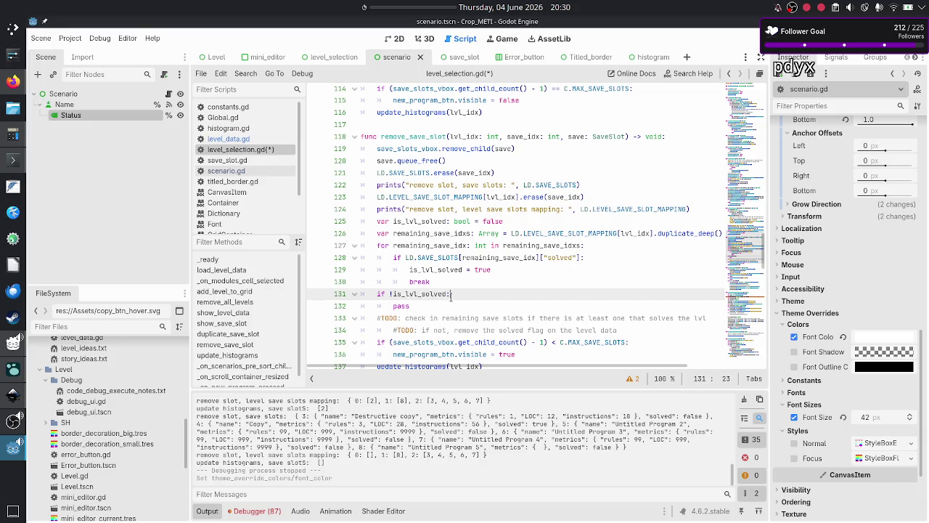
{"action": "key", "text": "Return"}
{"action": "type", "text": "#TODO"}
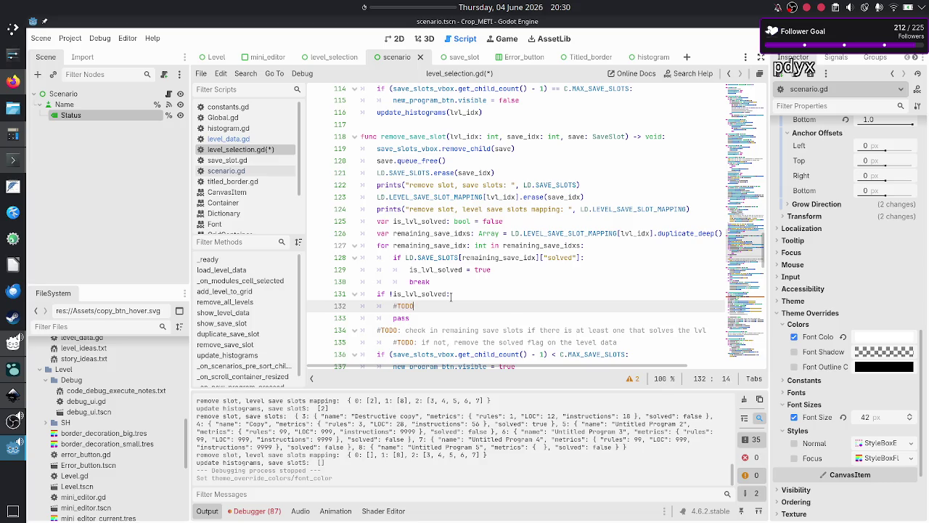
{"action": "type", "text": ": how can I get scenario from lvl 1"}
{"action": "type", "text": "dx"}
{"action": "type", "text": ", so I can "}
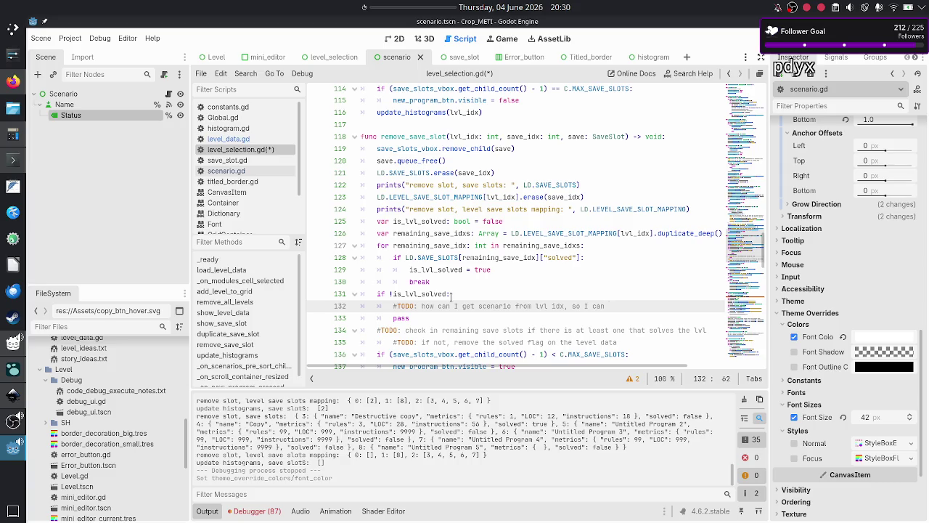
{"action": "type", "text": "unset the "}
{"action": "type", "text": "solved flag"}
{"action": "type", "text": "??"}
- Delete the two older TODO lines below the new comment and save level_selection.gd with Ctrl+S
{"action": "key", "text": "Down"}
{"action": "key", "text": "Down"}
{"action": "key", "text": "Home"}
{"action": "key", "text": "shift+Down"}
{"action": "key", "text": "shift+Down"}
{"action": "key", "text": "shift+Left"}
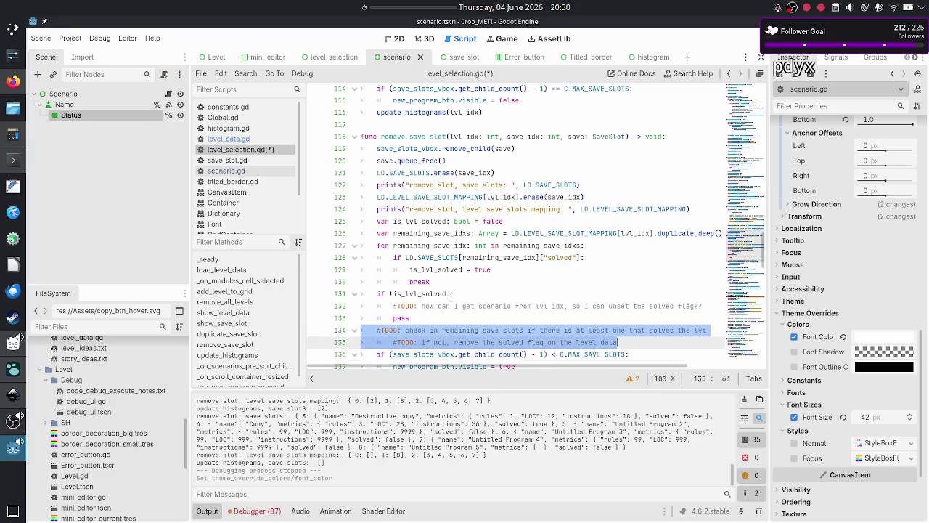
{"action": "key", "text": "BackSpace"}
{"action": "key", "text": "BackSpace"}
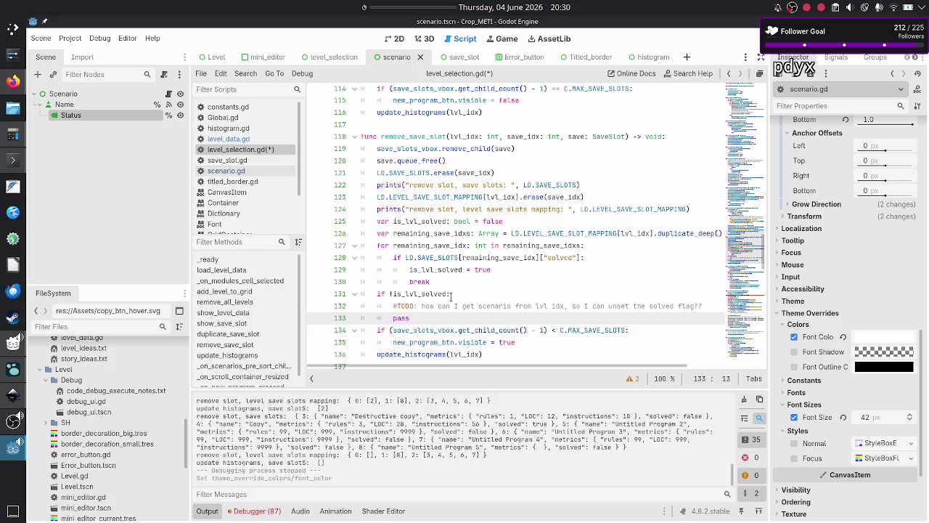
{"action": "left_click", "coordinate": [475, 305]}
{"action": "key", "text": "ctrl+s"}
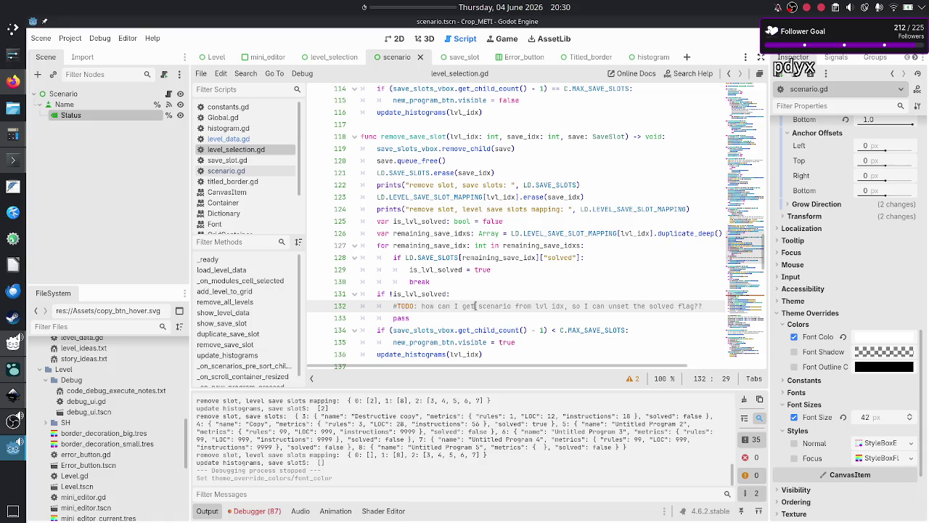
{"action": "scroll", "coordinate": [547, 178], "scroll_direction": "up", "scroll_amount": 20}
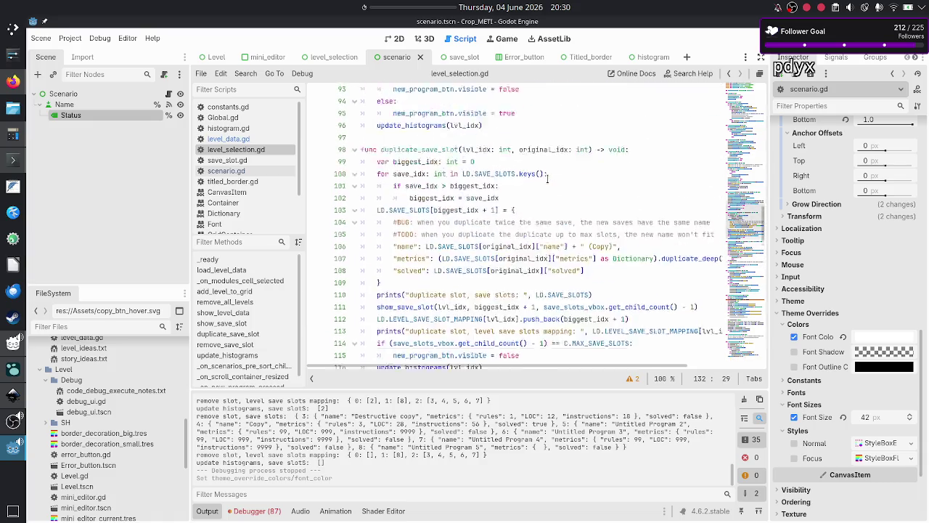
{"action": "scroll", "coordinate": [547, 178], "scroll_direction": "up", "scroll_amount": 8}
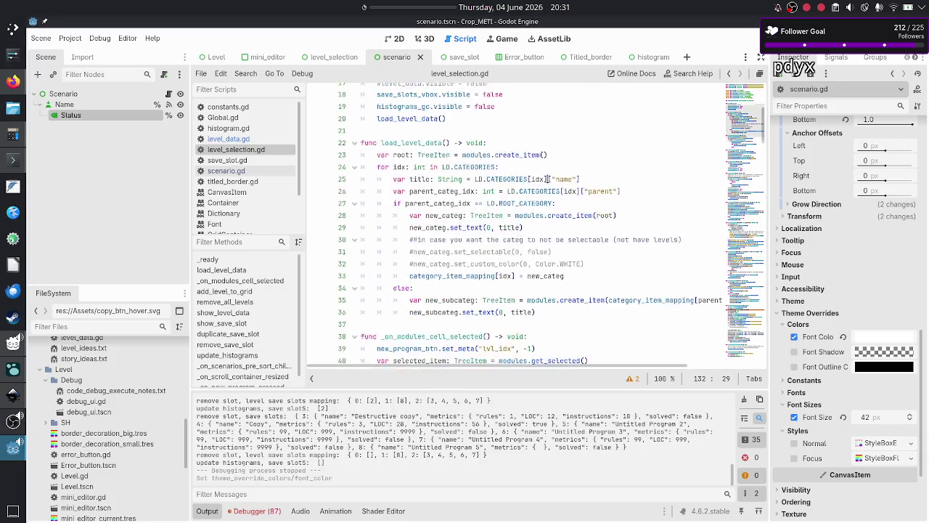
{"action": "scroll", "coordinate": [547, 178], "scroll_direction": "down", "scroll_amount": 4}
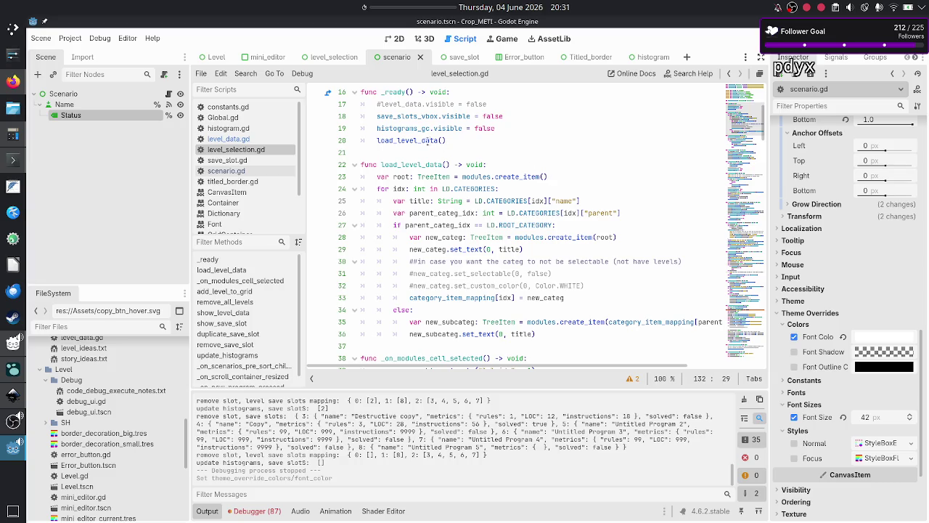
{"action": "left_click", "coordinate": [406, 164]}
{"action": "double_click", "coordinate": [406, 164]}
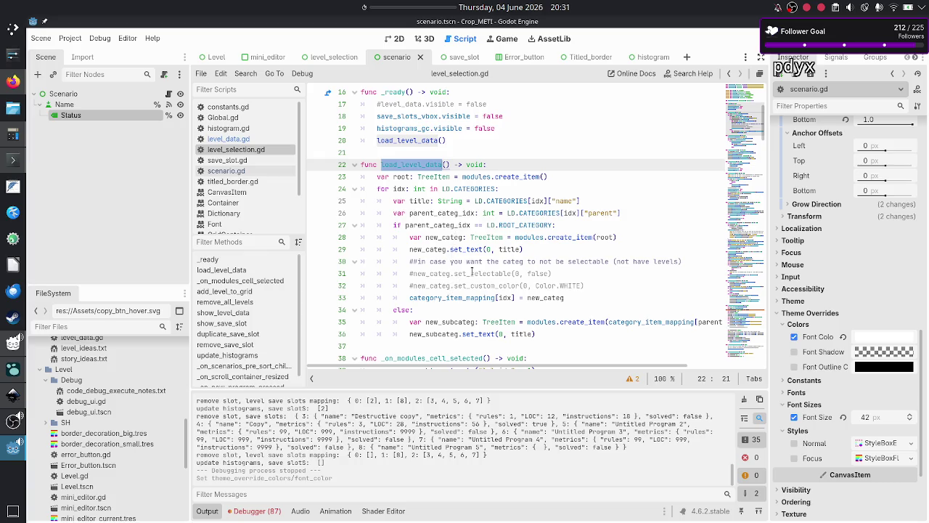
{"action": "double_click", "coordinate": [455, 297]}
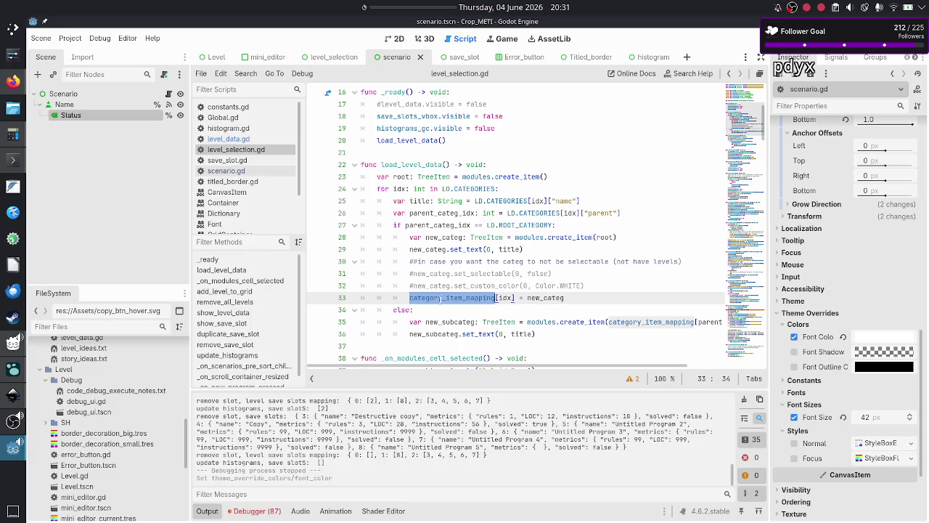
{"action": "scroll", "coordinate": [468, 300], "scroll_direction": "down", "scroll_amount": 2}
{"action": "scroll", "coordinate": [468, 299], "scroll_direction": "down", "scroll_amount": 5}
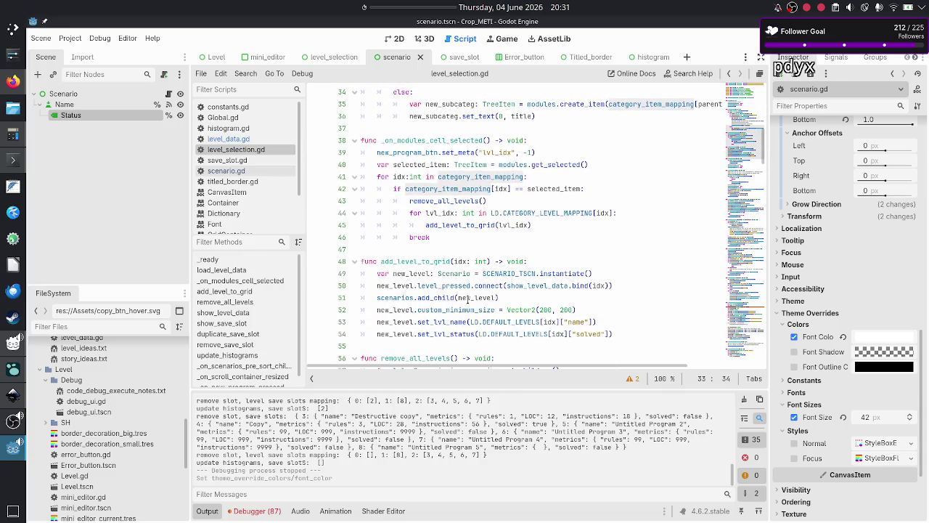
{"action": "scroll", "coordinate": [468, 301], "scroll_direction": "up", "scroll_amount": 4}
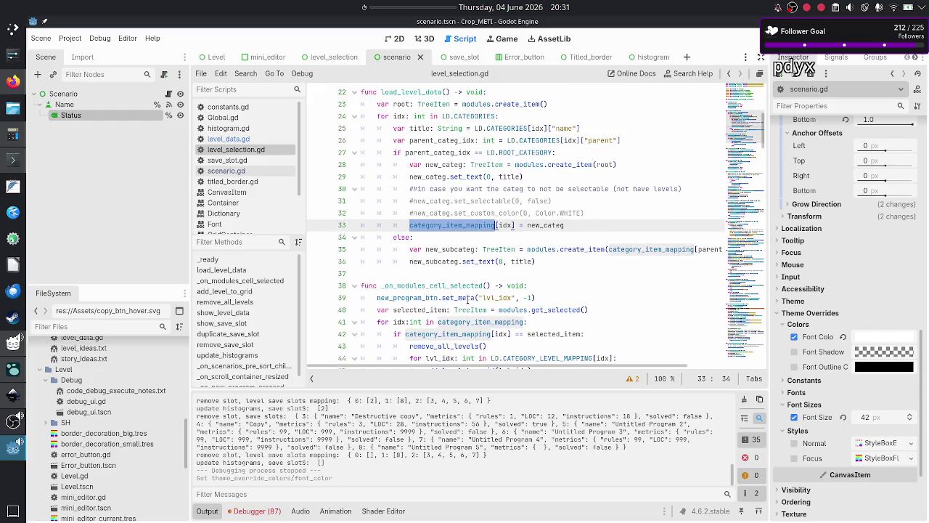
{"action": "double_click", "coordinate": [440, 284]}
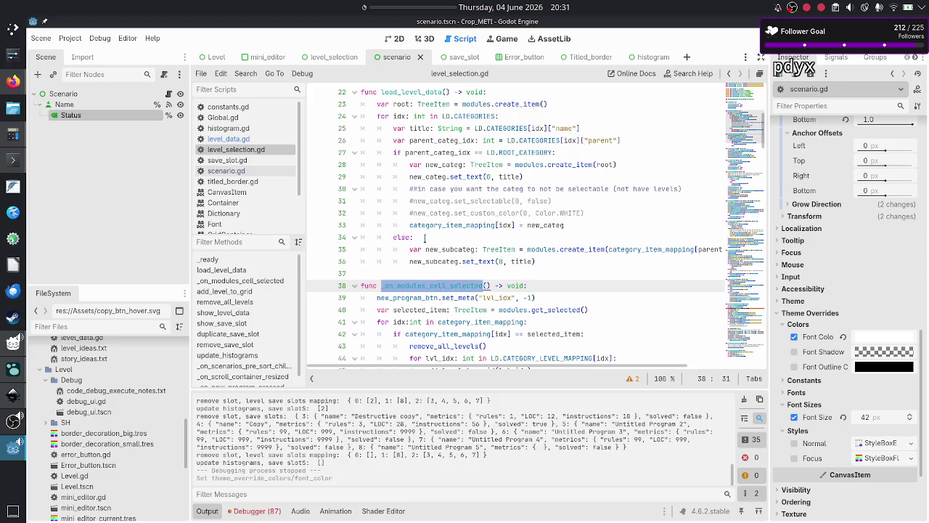
{"action": "scroll", "coordinate": [424, 241], "scroll_direction": "down", "scroll_amount": 1}
{"action": "scroll", "coordinate": [424, 240], "scroll_direction": "down", "scroll_amount": 3}
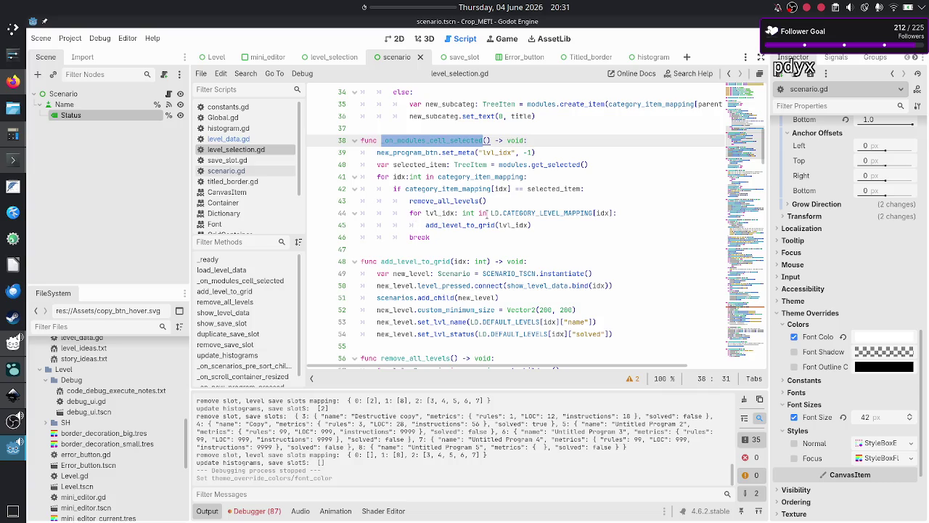
{"action": "left_click_drag", "start_coordinate": [494, 213], "coordinate": [617, 211]}
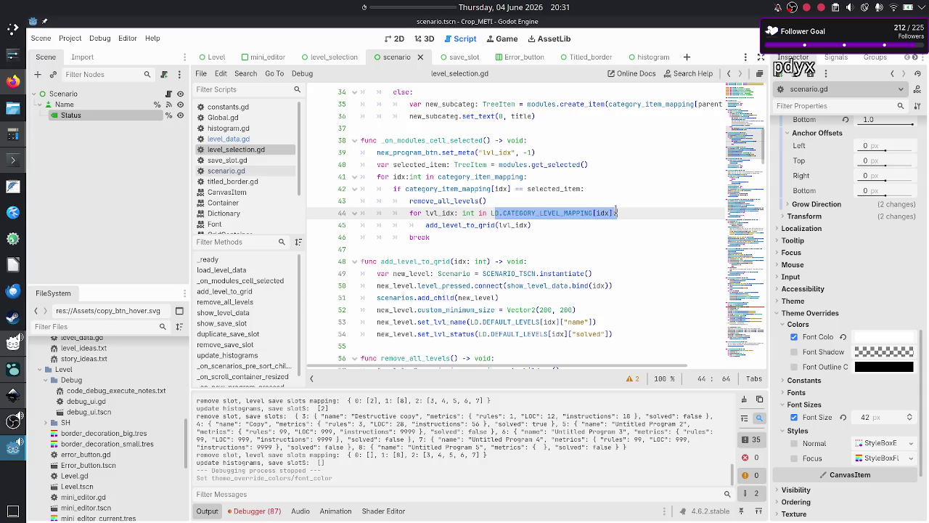
{"action": "left_click_drag", "start_coordinate": [470, 225], "coordinate": [530, 228]}
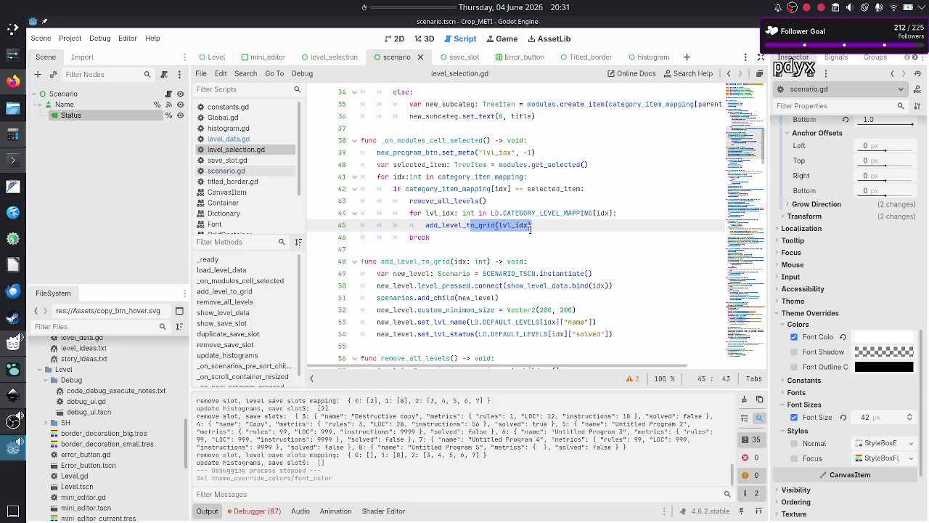
{"action": "double_click", "coordinate": [428, 261]}
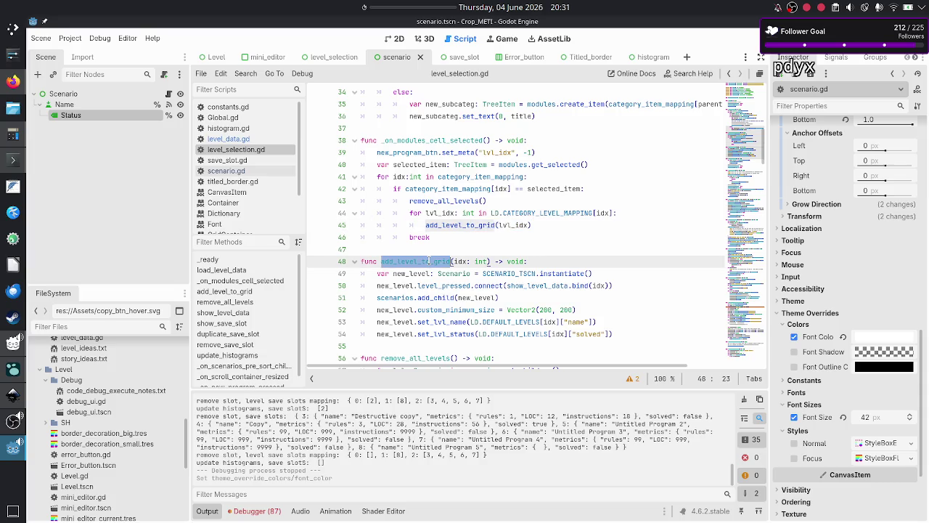
{"action": "scroll", "coordinate": [476, 259], "scroll_direction": "down", "scroll_amount": 2}
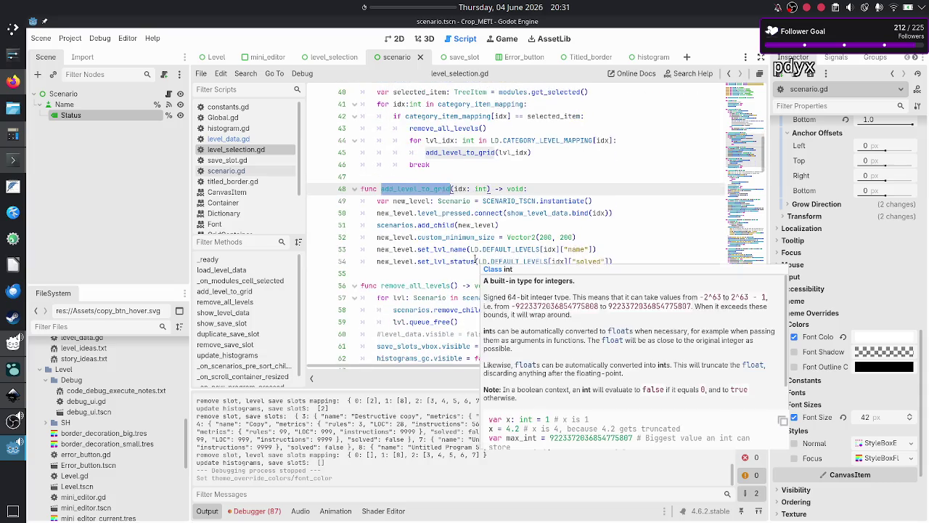
{"action": "scroll", "coordinate": [476, 260], "scroll_direction": "down", "scroll_amount": 1}
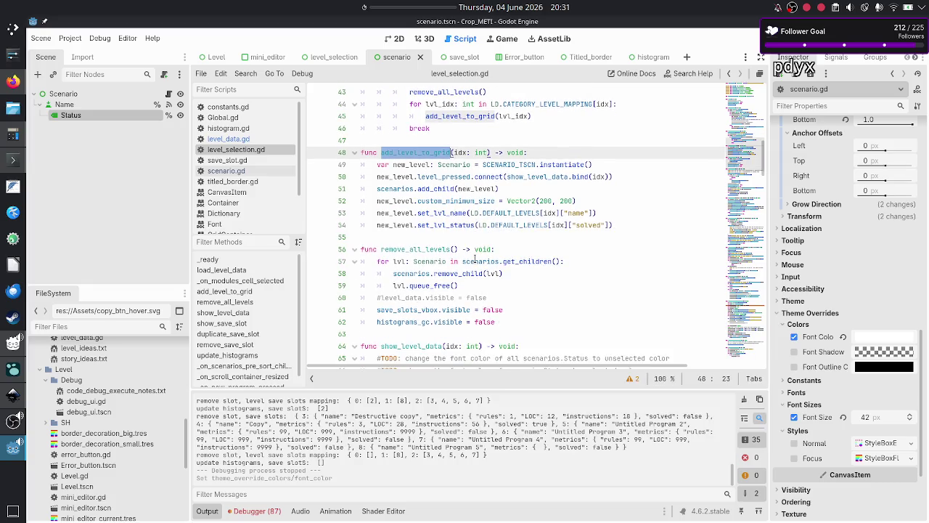
{"action": "scroll", "coordinate": [458, 229], "scroll_direction": "down", "scroll_amount": 1}
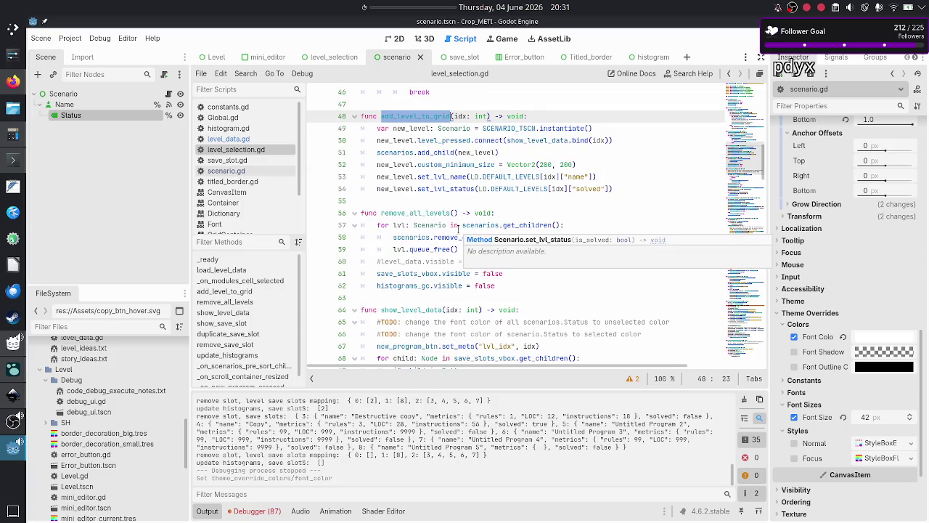
{"action": "scroll", "coordinate": [458, 227], "scroll_direction": "up", "scroll_amount": 3}
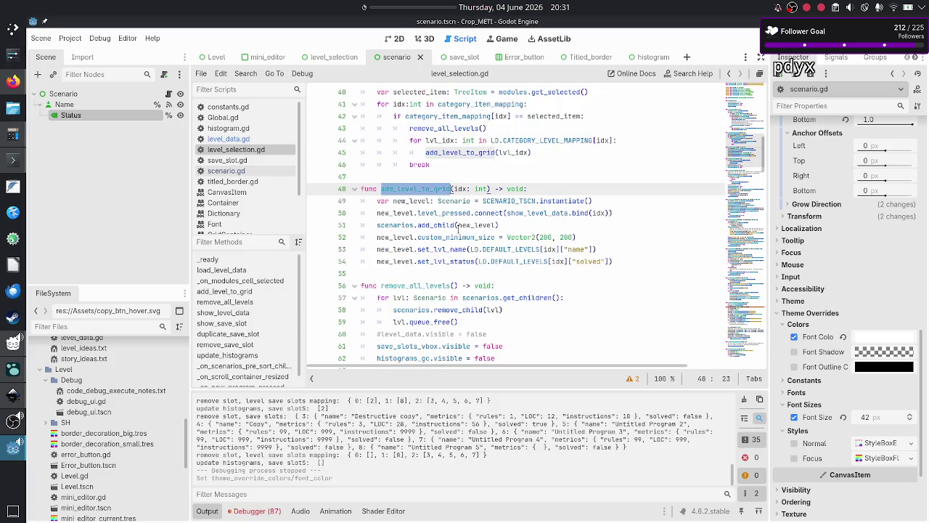
{"action": "scroll", "coordinate": [459, 228], "scroll_direction": "up", "scroll_amount": 1}
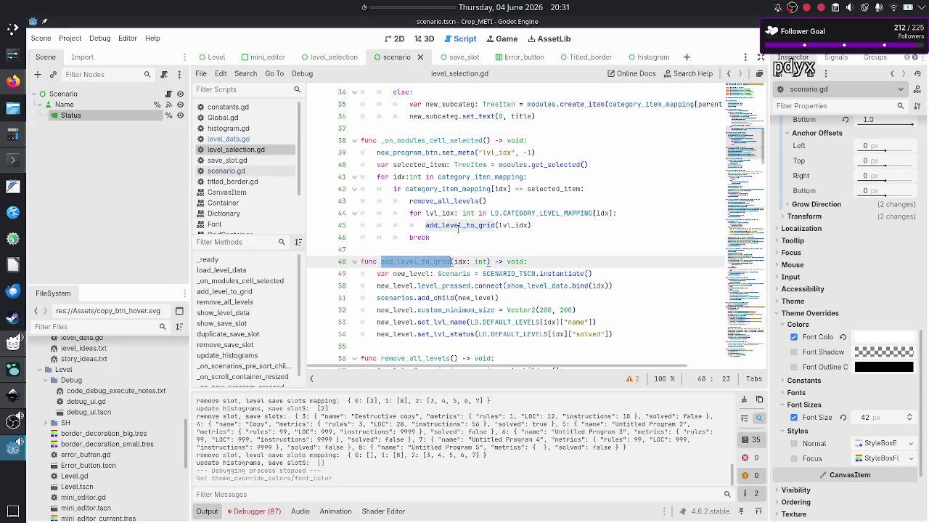
{"action": "scroll", "coordinate": [458, 229], "scroll_direction": "down", "scroll_amount": 1}
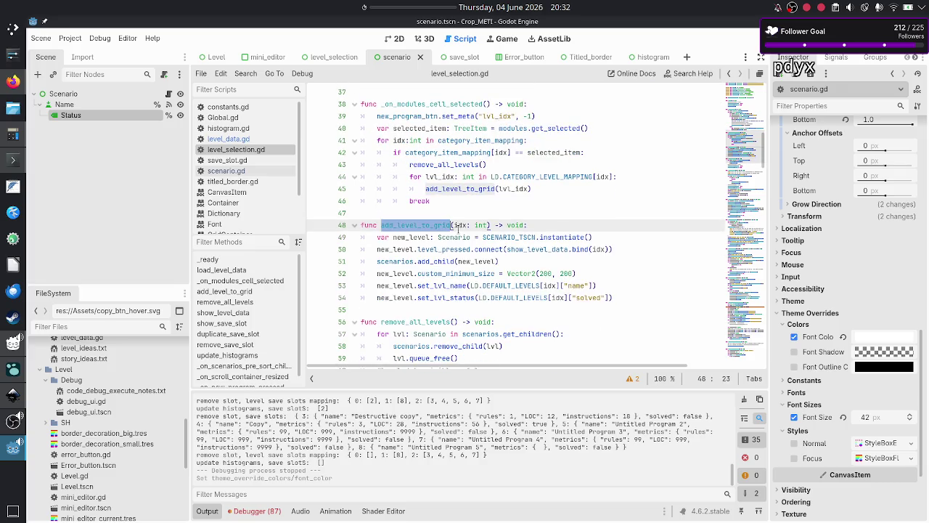
{"action": "scroll", "coordinate": [458, 229], "scroll_direction": "up", "scroll_amount": 1}
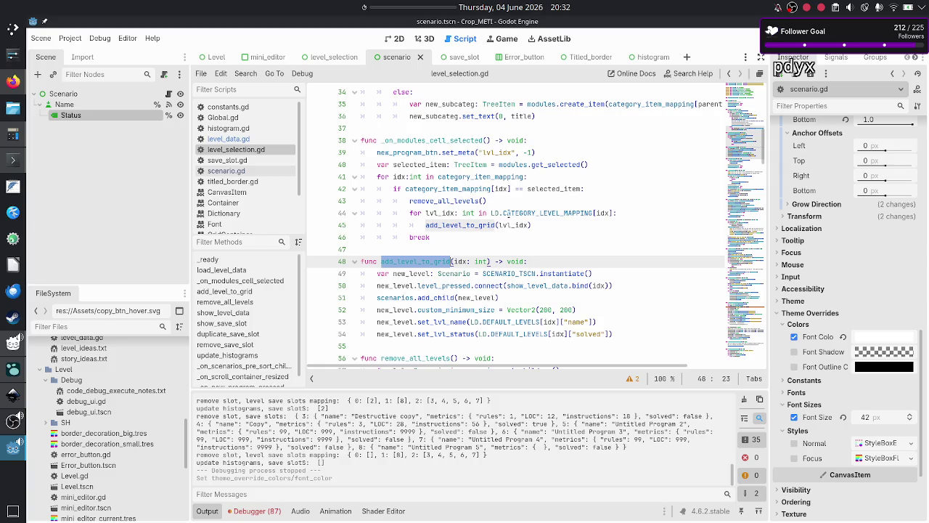
{"action": "mouse_move", "coordinate": [510, 214]}
{"action": "double_click", "coordinate": [462, 225]}
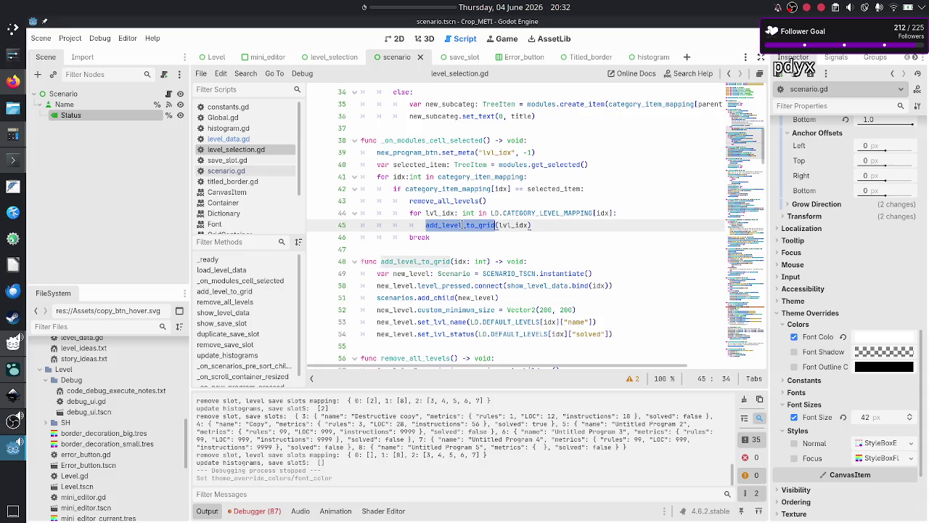
{"action": "scroll", "coordinate": [426, 237], "scroll_direction": "down", "scroll_amount": 2}
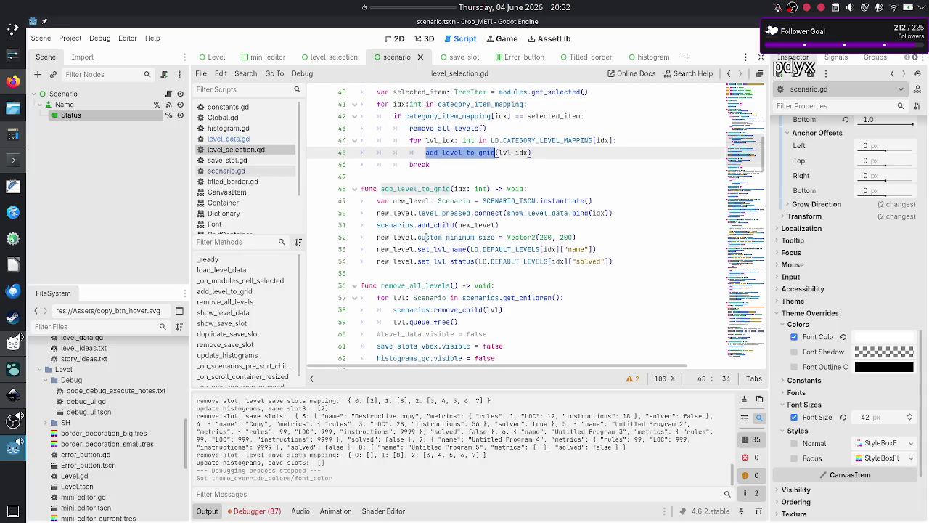
{"action": "double_click", "coordinate": [505, 201]}
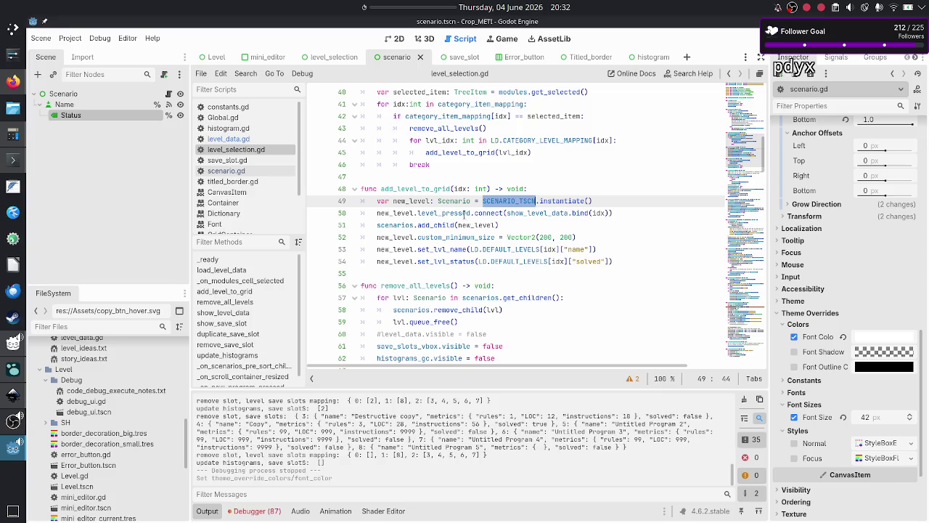
{"action": "double_click", "coordinate": [463, 212]}
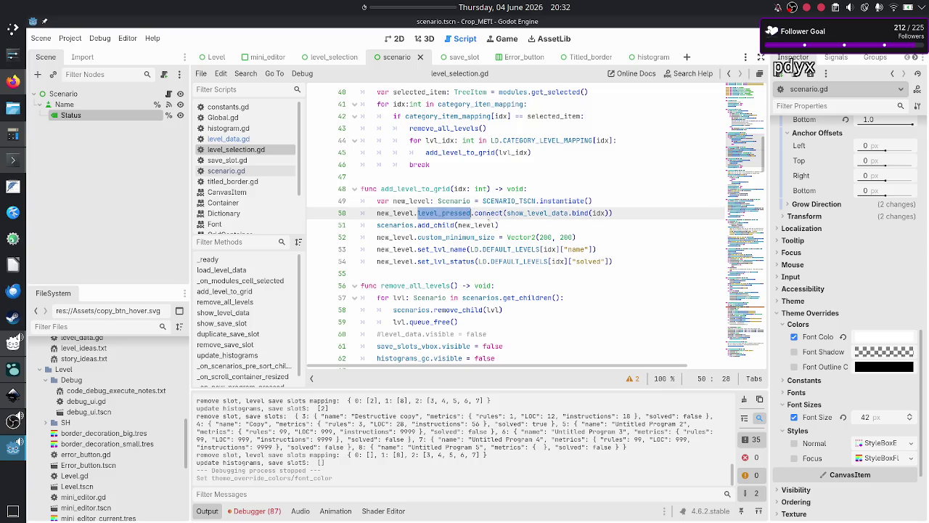
{"action": "double_click", "coordinate": [488, 214]}
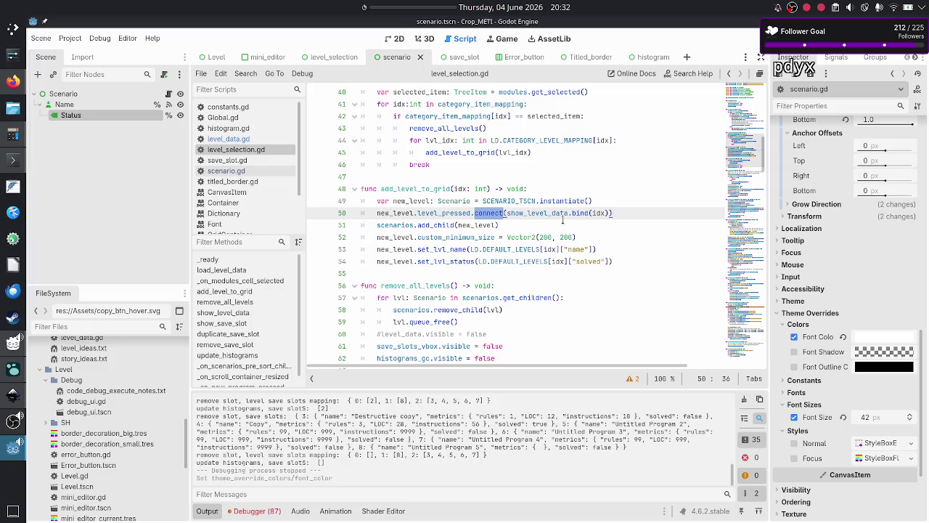
{"action": "mouse_move", "coordinate": [553, 213]}
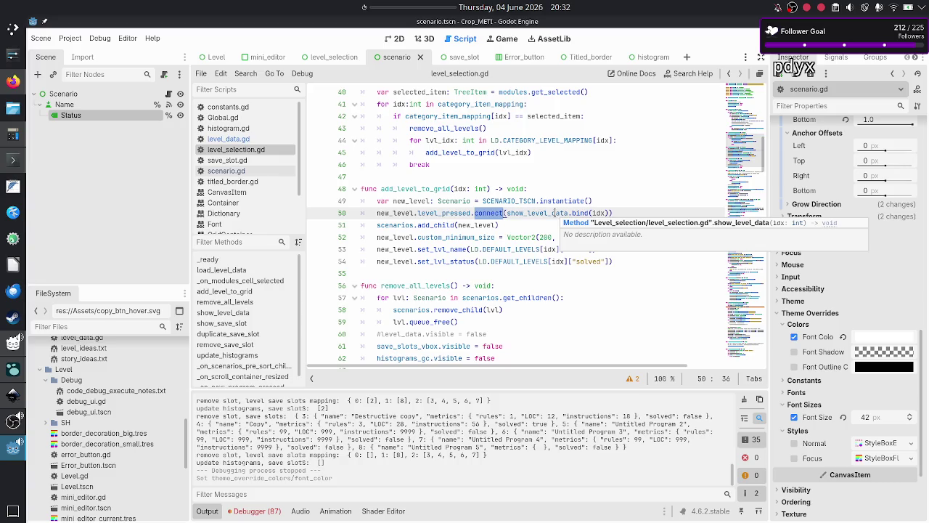
{"action": "double_click", "coordinate": [546, 212]}
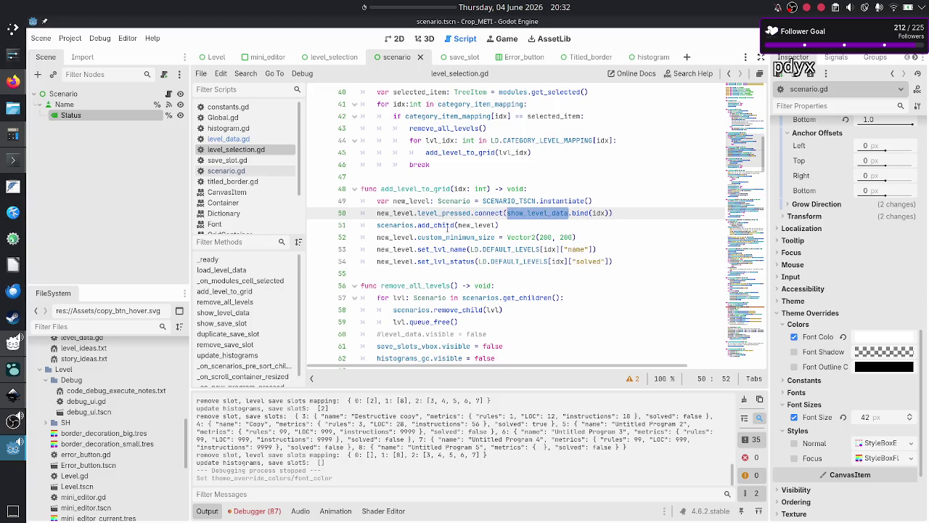
{"action": "left_click_drag", "start_coordinate": [397, 225], "coordinate": [499, 226]}
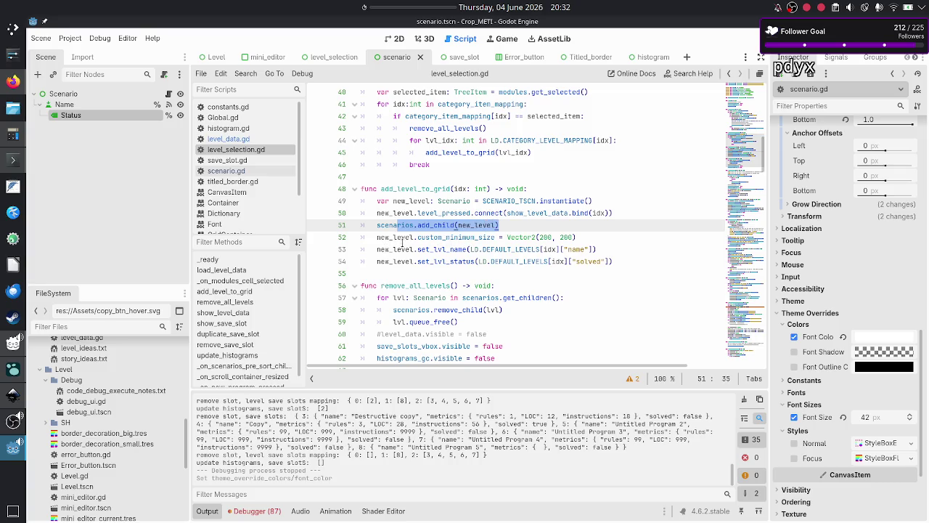
{"action": "double_click", "coordinate": [442, 250]}
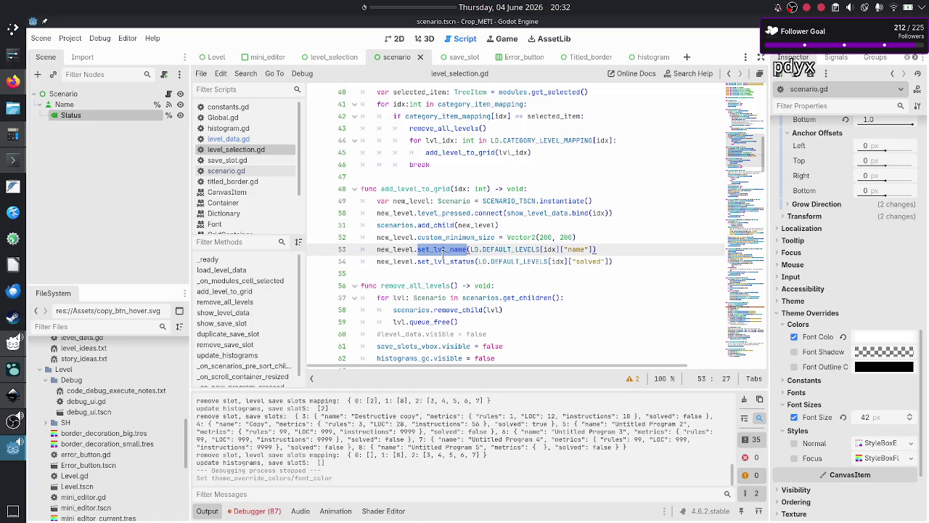
{"action": "double_click", "coordinate": [442, 262]}
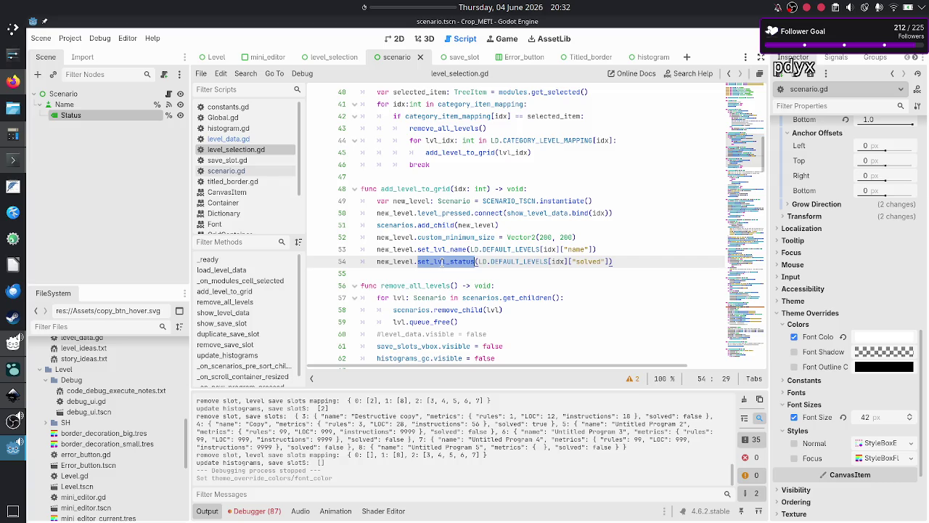
{"action": "left_click", "coordinate": [442, 262]}
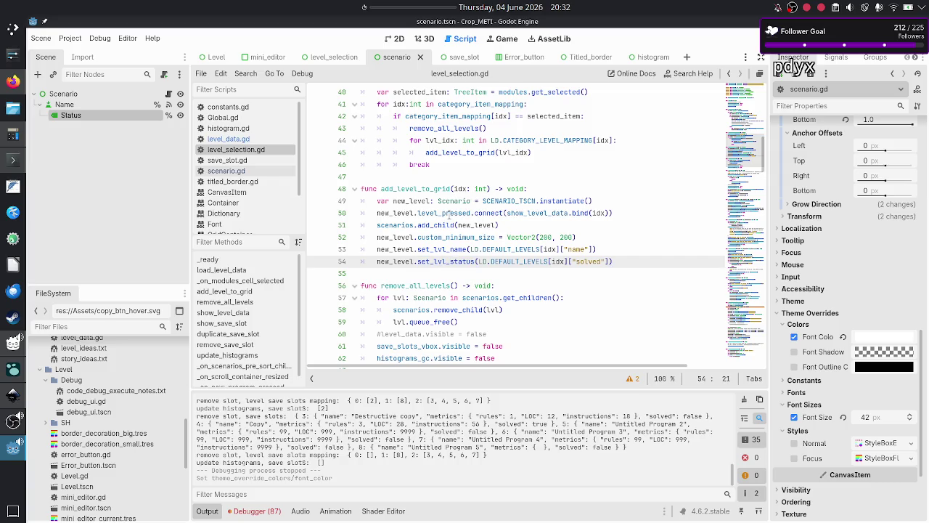
{"action": "left_click_drag", "start_coordinate": [469, 201], "coordinate": [378, 201]}
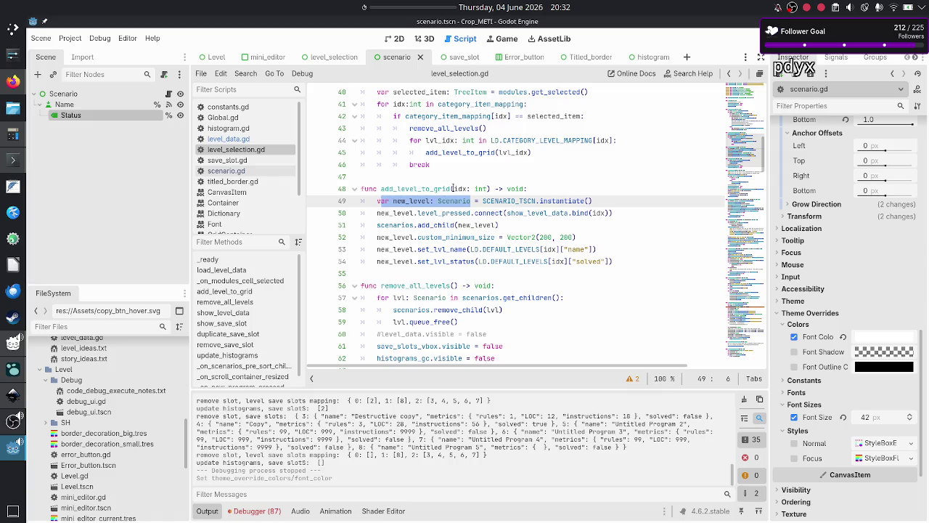
{"action": "double_click", "coordinate": [460, 188]}
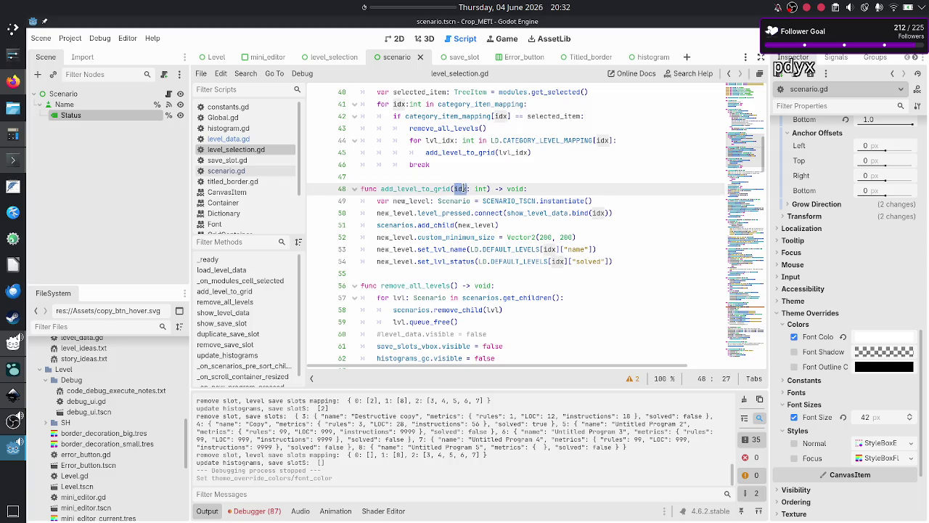
{"action": "left_click_drag", "start_coordinate": [470, 200], "coordinate": [377, 201]}
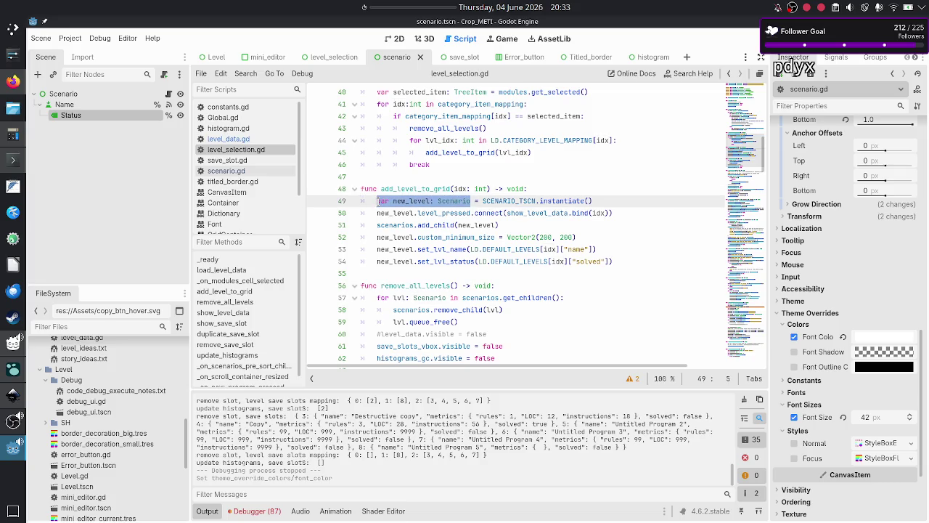
{"action": "double_click", "coordinate": [460, 189]}
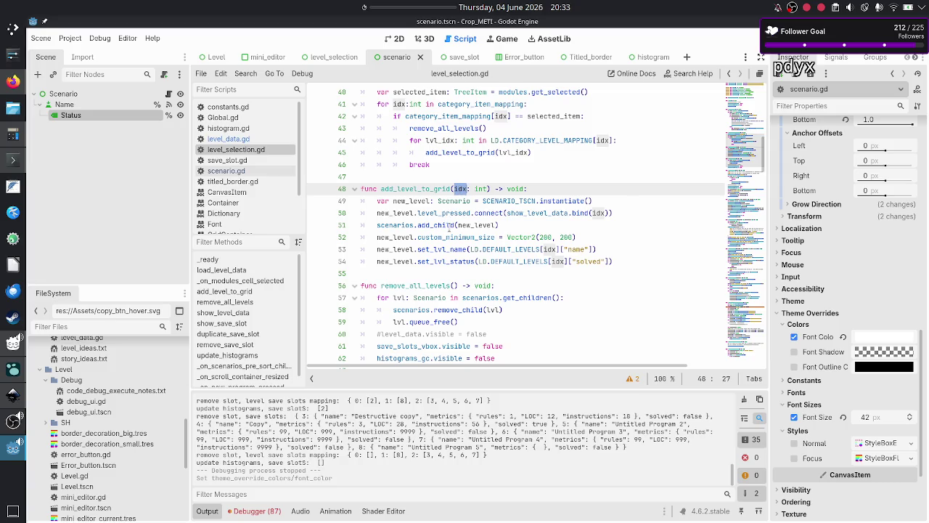
{"action": "left_click", "coordinate": [449, 225]}
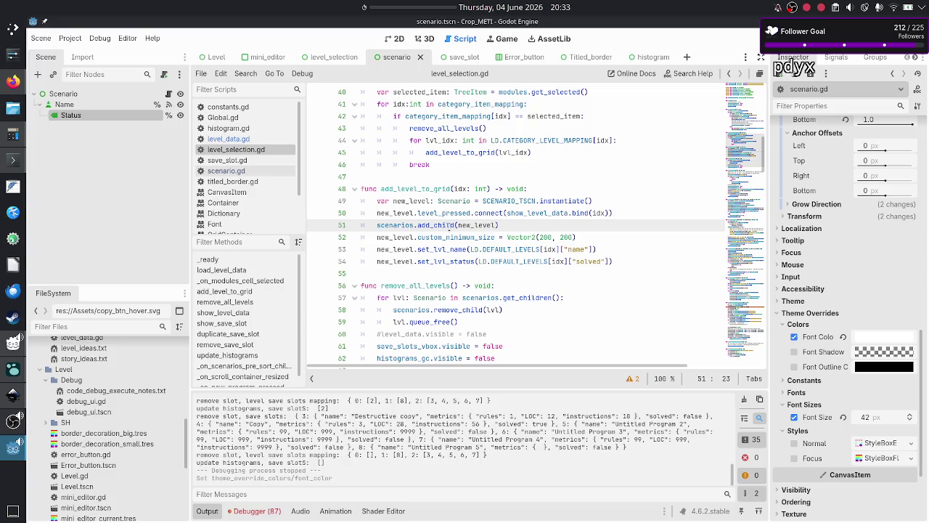
- Look over _on_new_program_pressed, then show level_selection.tscn in the 2D editor
{"action": "scroll", "coordinate": [449, 225], "scroll_direction": "down", "scroll_amount": 20}
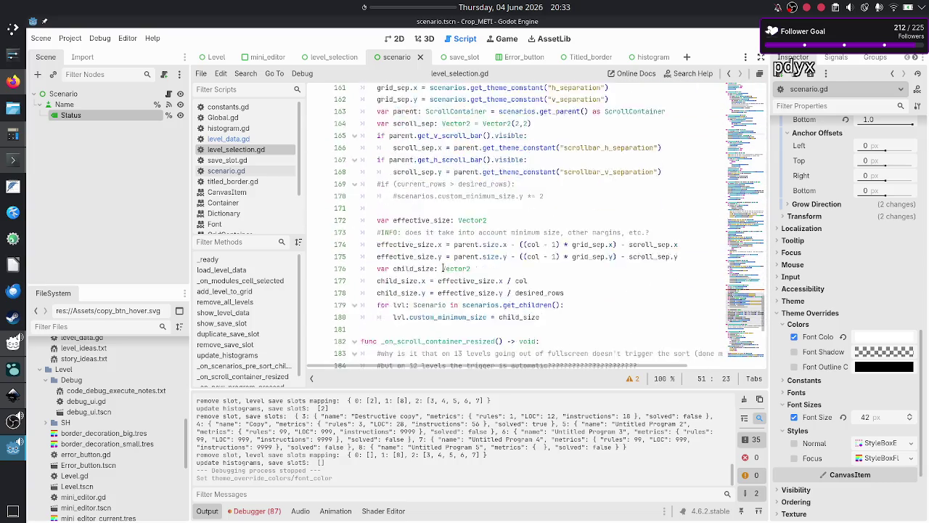
{"action": "scroll", "coordinate": [442, 268], "scroll_direction": "down", "scroll_amount": 5}
{"action": "scroll", "coordinate": [411, 255], "scroll_direction": "up", "scroll_amount": 3}
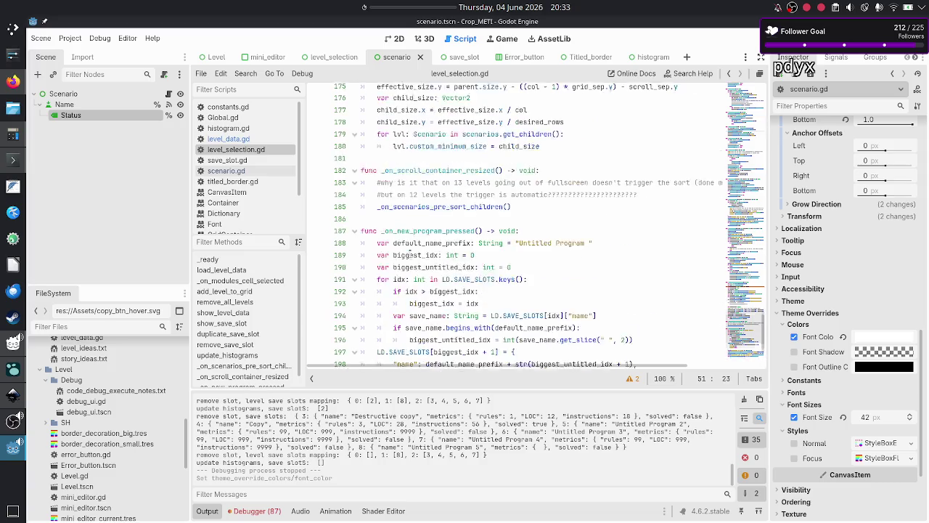
{"action": "double_click", "coordinate": [428, 249]}
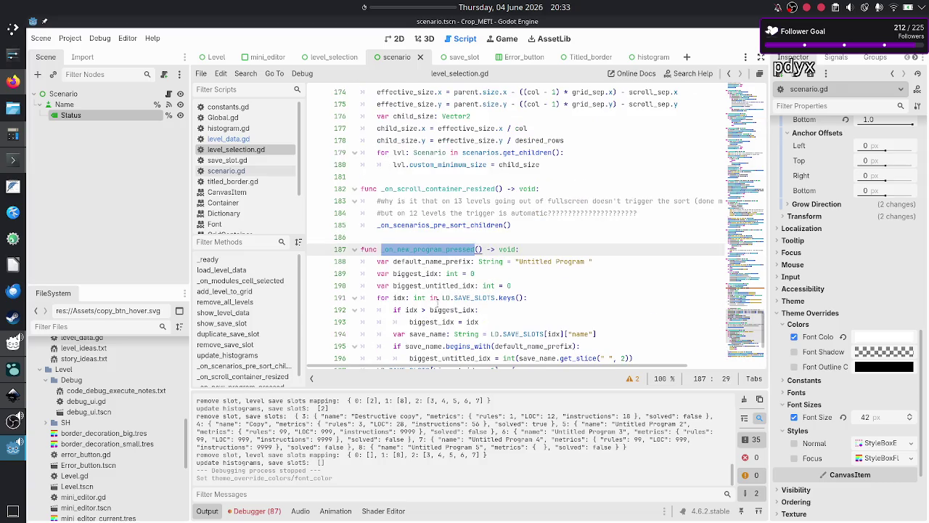
{"action": "scroll", "coordinate": [437, 304], "scroll_direction": "down", "scroll_amount": 3}
{"action": "scroll", "coordinate": [438, 303], "scroll_direction": "down", "scroll_amount": 1}
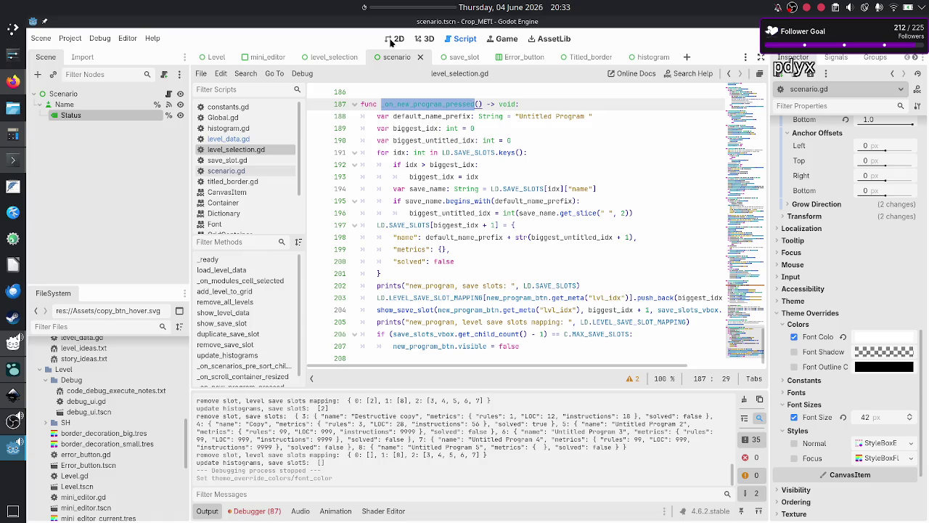
{"action": "left_click", "coordinate": [394, 38]}
{"action": "left_click", "coordinate": [323, 57]}
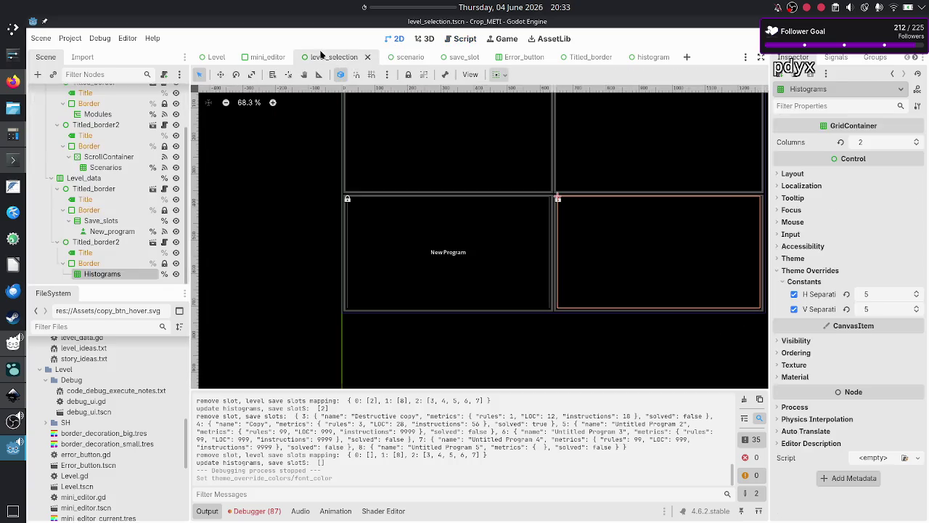
- Inspect the New_program node, then the 4-column Scenarios GridContainer, in the Scene dock
{"action": "left_click", "coordinate": [110, 231]}
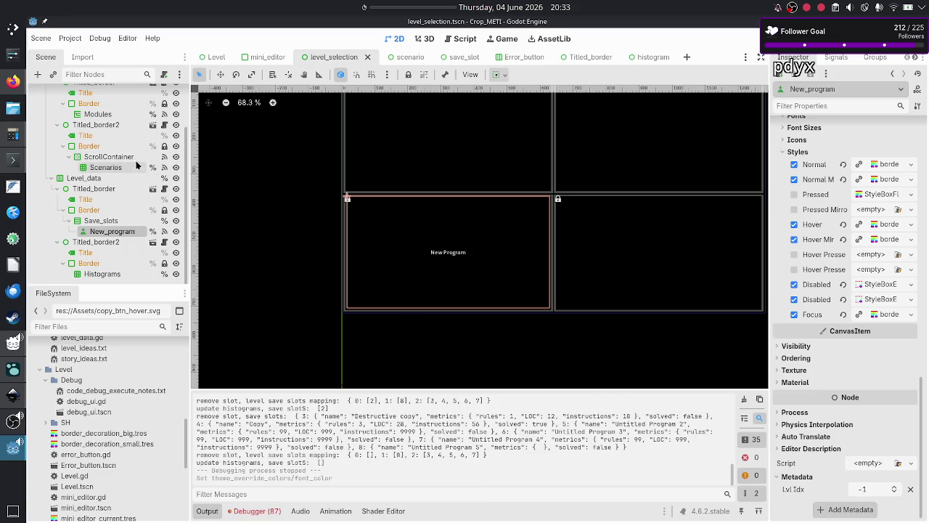
{"action": "left_click", "coordinate": [104, 168]}
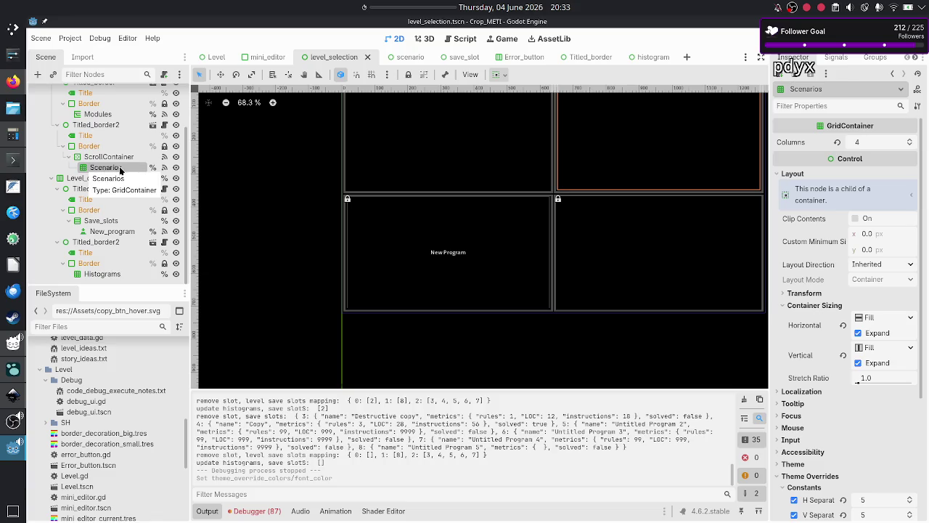
{"action": "scroll", "coordinate": [121, 170], "scroll_direction": "up", "scroll_amount": 3}
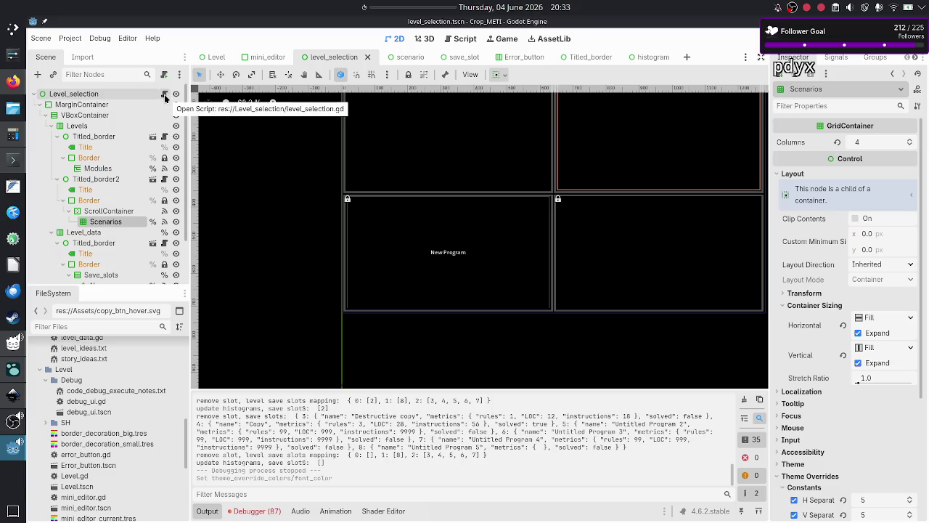
{"action": "left_click", "coordinate": [165, 95]}
- Review remove_save_slot and save_idx uses in level_selection.gd, then scroll up to the member declarations
{"action": "left_click", "coordinate": [470, 237]}
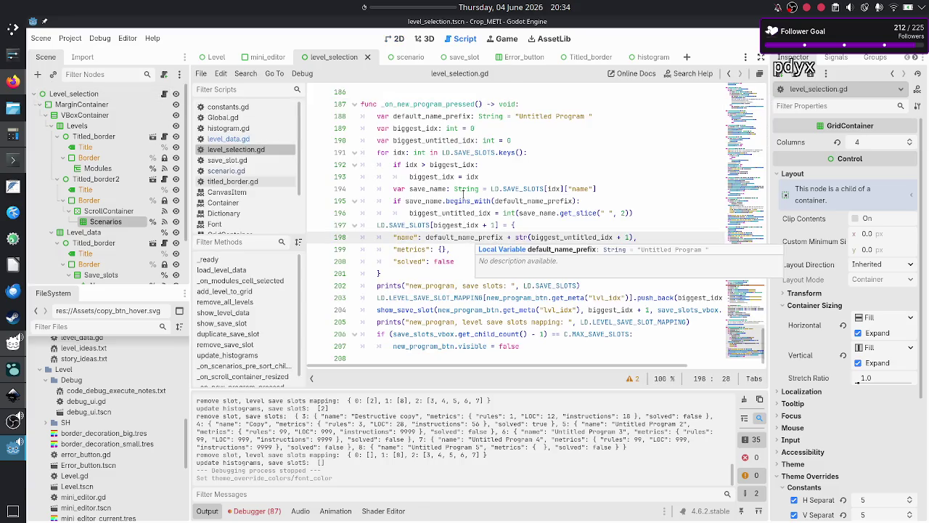
{"action": "scroll", "coordinate": [454, 234], "scroll_direction": "up", "scroll_amount": 15}
{"action": "scroll", "coordinate": [454, 233], "scroll_direction": "down", "scroll_amount": 4}
{"action": "scroll", "coordinate": [452, 233], "scroll_direction": "up", "scroll_amount": 5}
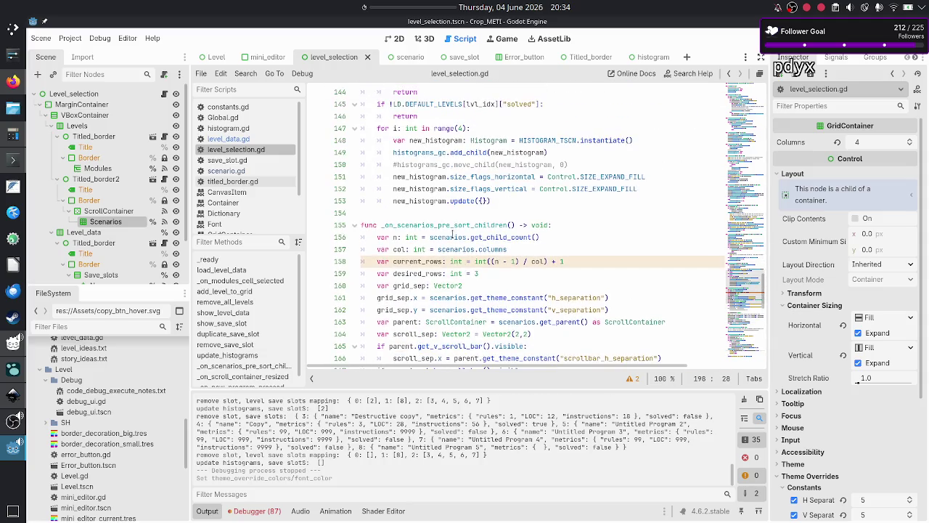
{"action": "scroll", "coordinate": [452, 234], "scroll_direction": "up", "scroll_amount": 6}
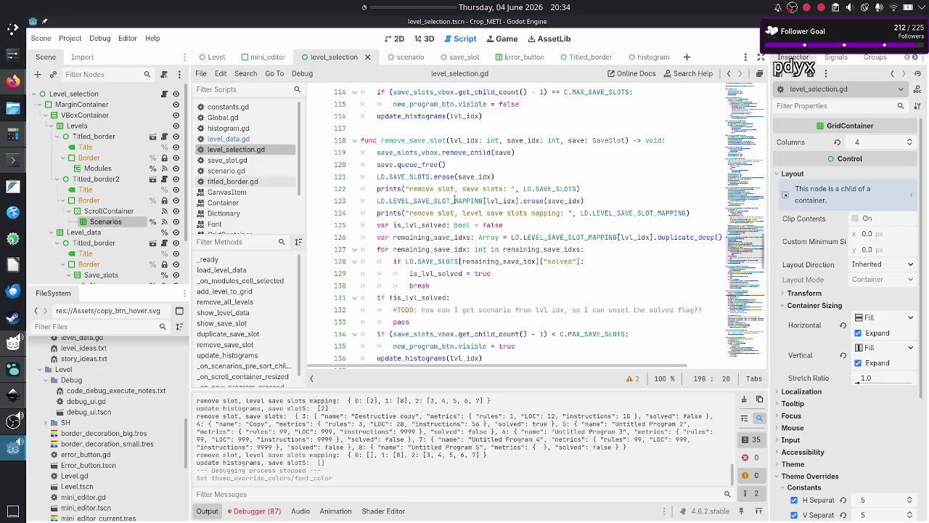
{"action": "double_click", "coordinate": [527, 140]}
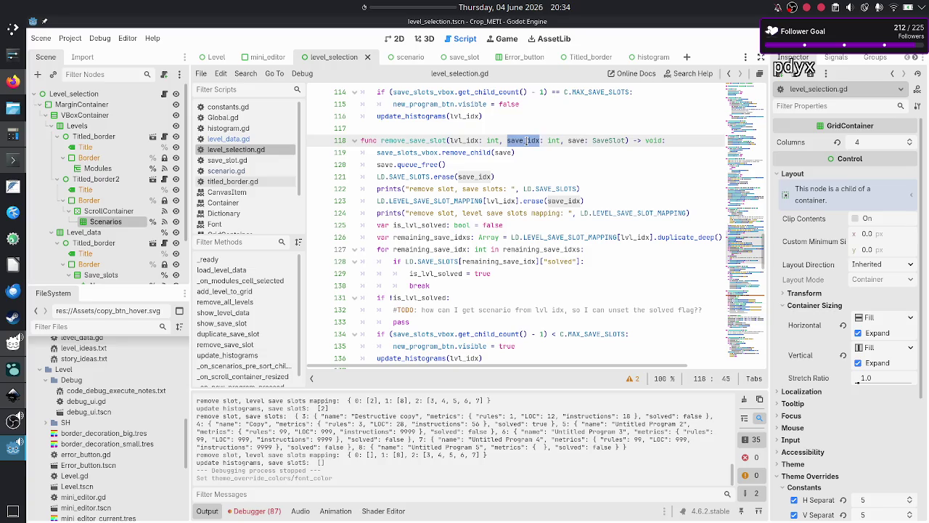
{"action": "left_click", "coordinate": [479, 140]}
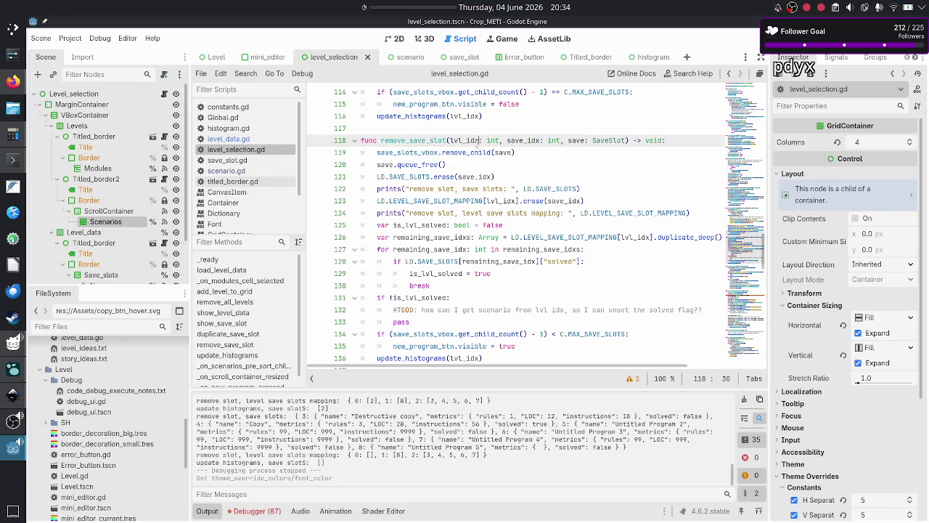
{"action": "scroll", "coordinate": [518, 219], "scroll_direction": "up", "scroll_amount": 14}
{"action": "scroll", "coordinate": [518, 219], "scroll_direction": "up", "scroll_amount": 8}
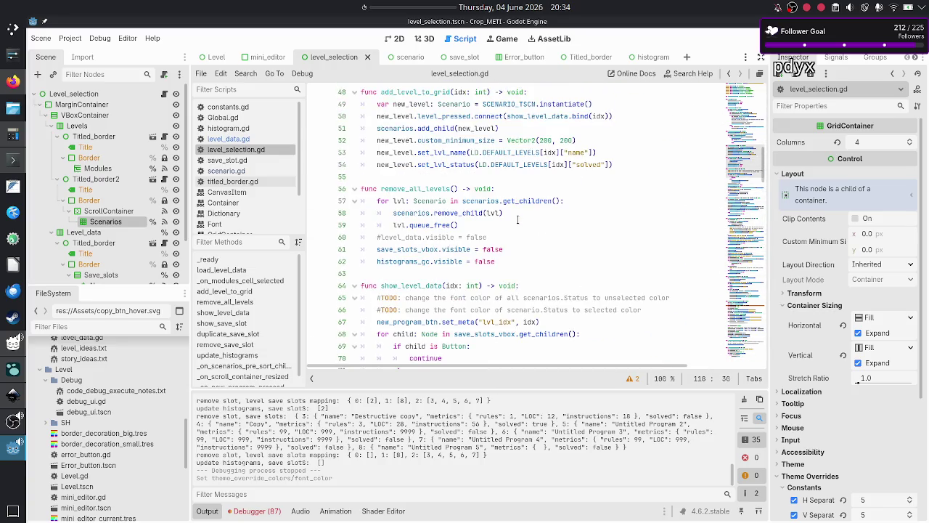
{"action": "scroll", "coordinate": [518, 219], "scroll_direction": "up", "scroll_amount": 11}
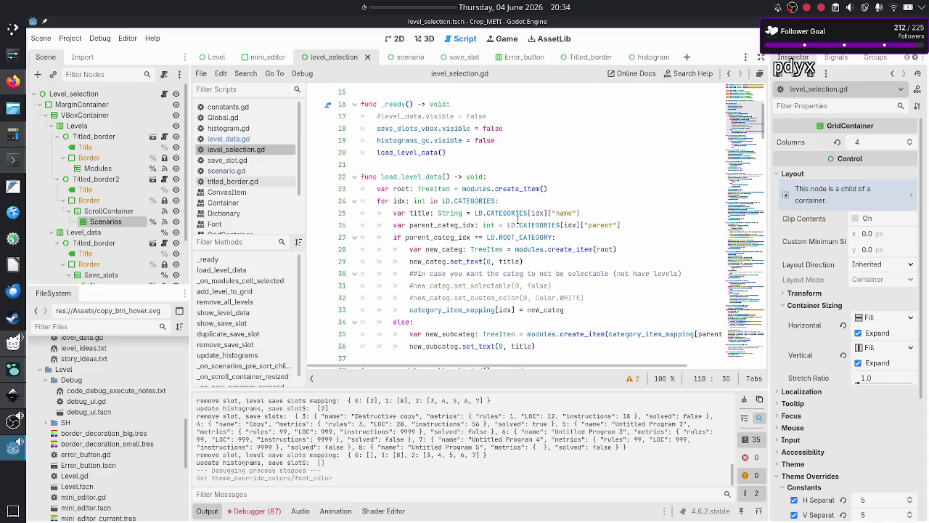
{"action": "scroll", "coordinate": [518, 218], "scroll_direction": "down", "scroll_amount": 1}
{"action": "scroll", "coordinate": [517, 218], "scroll_direction": "down", "scroll_amount": 3}
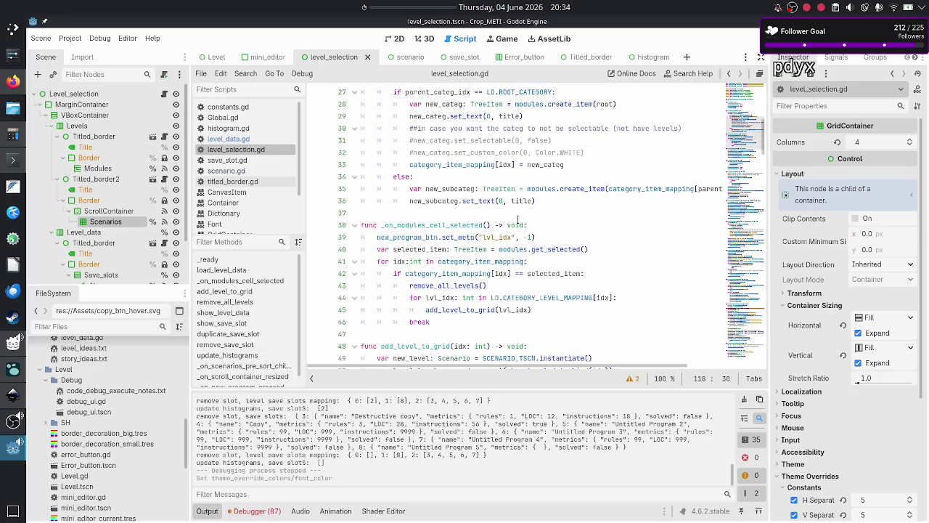
{"action": "scroll", "coordinate": [518, 219], "scroll_direction": "up", "scroll_amount": 9}
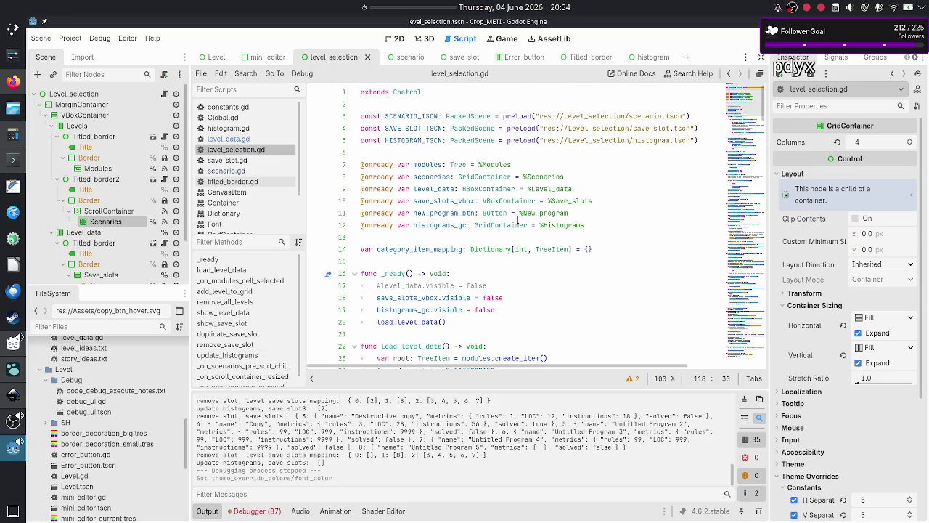
- Insert a new line after category_item_mapping on line 14 and begin typing 'var level'
{"action": "left_click", "coordinate": [618, 254]}
{"action": "key", "text": "Return"}
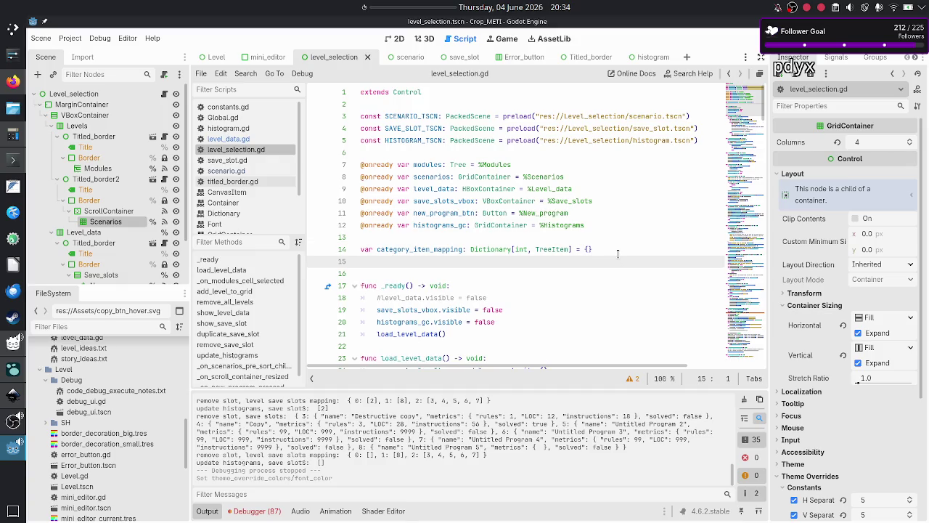
{"action": "type", "text": "var "}
{"action": "type", "text": "level"}
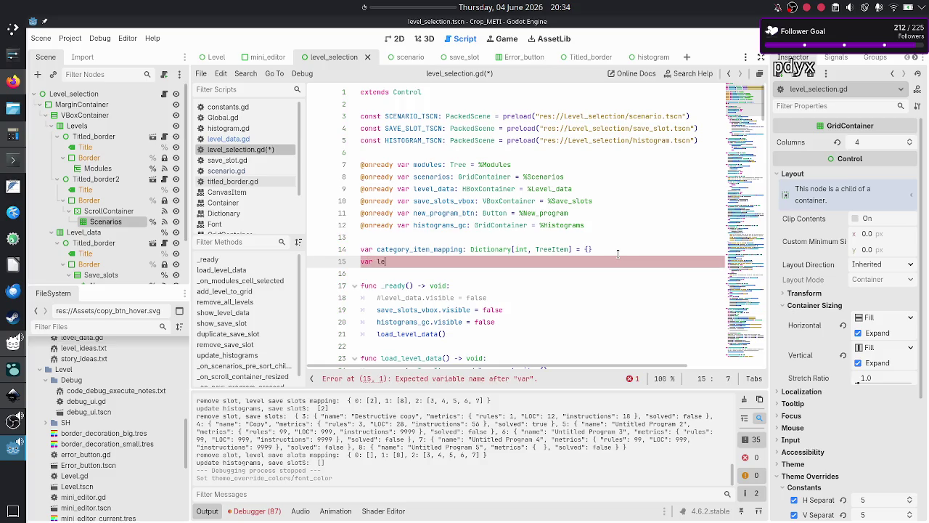